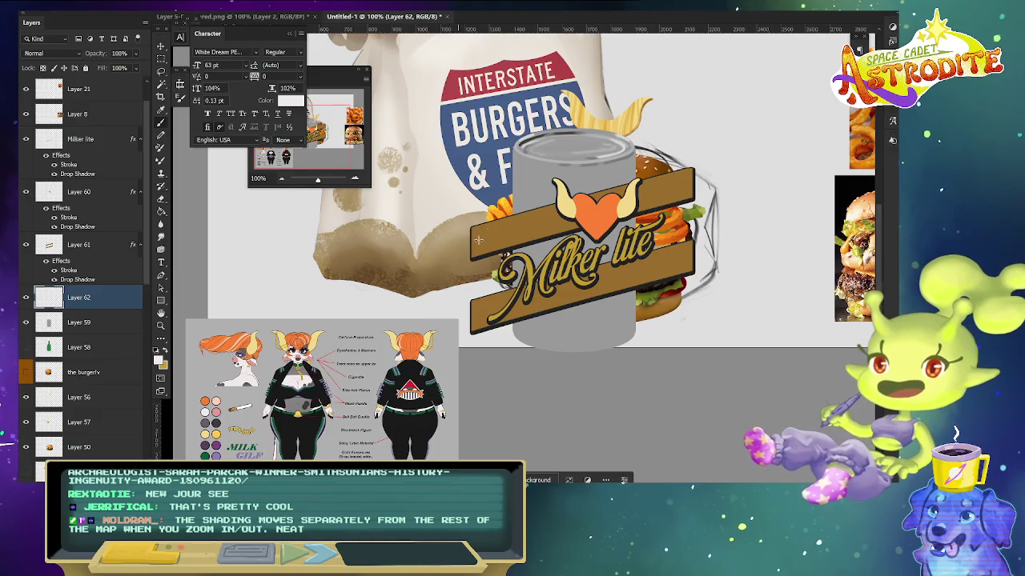
- Fill a rectangle around the Milker lite logo with off-white
{"action": "left_click_drag", "start_coordinate": [473, 147], "coordinate": [693, 354]}
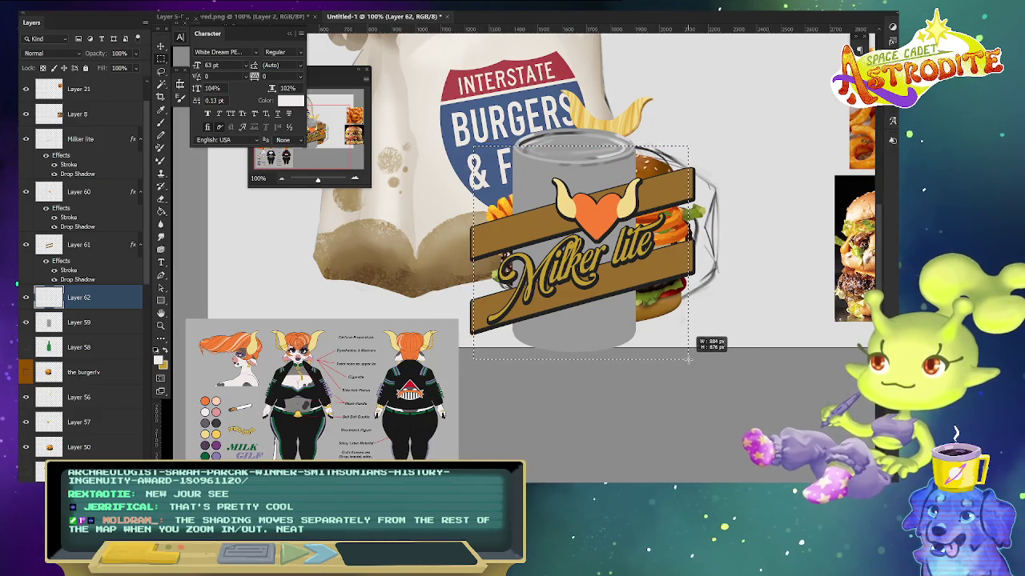
{"action": "left_click_drag", "start_coordinate": [692, 355], "coordinate": [687, 358]}
{"action": "key", "text": "alt+BackSpace"}
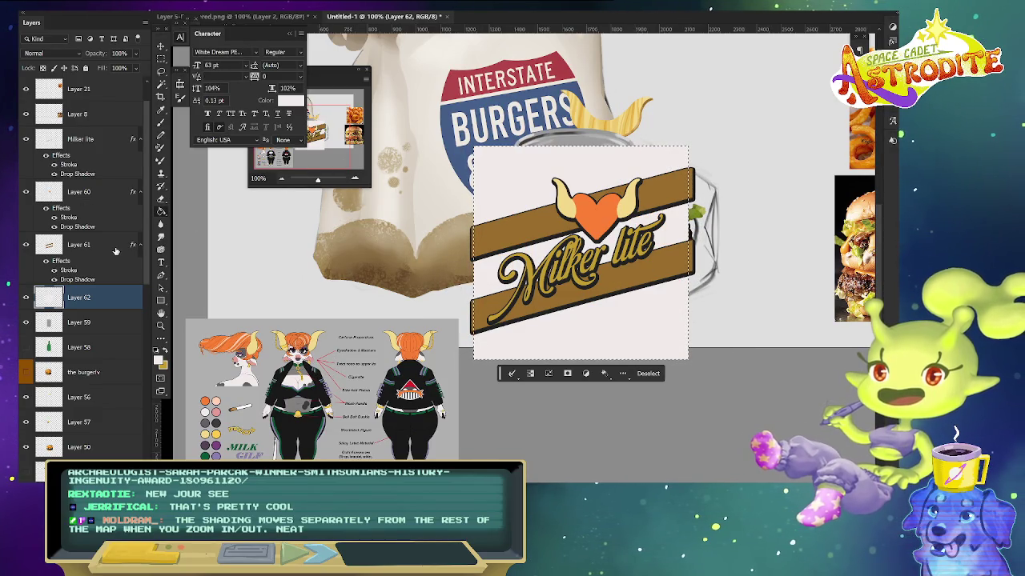
- Link the logo layers, including Layer 60 and Layer 61, and deselect
{"action": "left_click", "coordinate": [116, 251]}
{"action": "left_click", "coordinate": [96, 139]}
{"action": "left_click", "coordinate": [116, 251], "text": "shift"}
{"action": "right_click", "coordinate": [116, 252]}
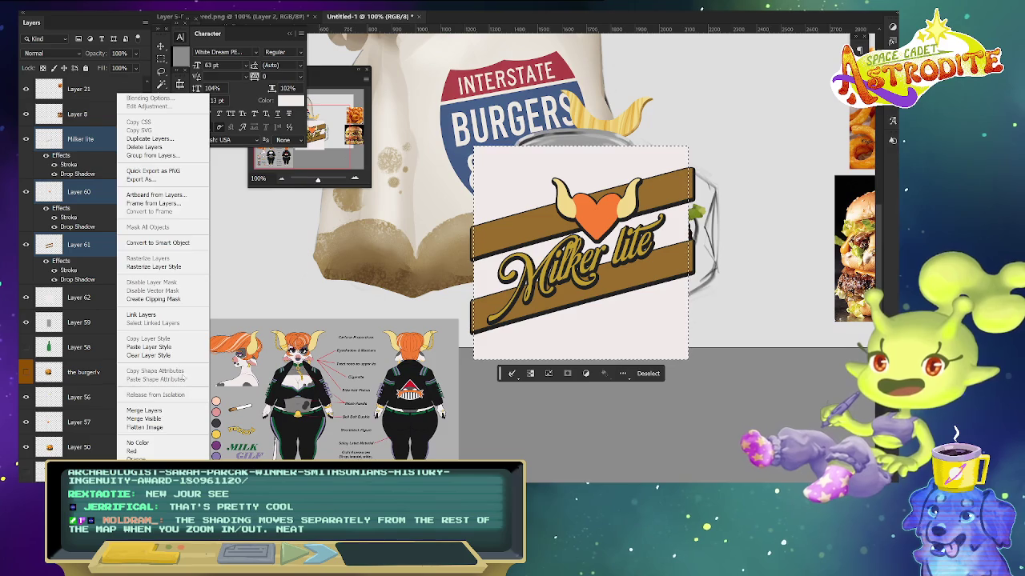
{"action": "left_click", "coordinate": [141, 315]}
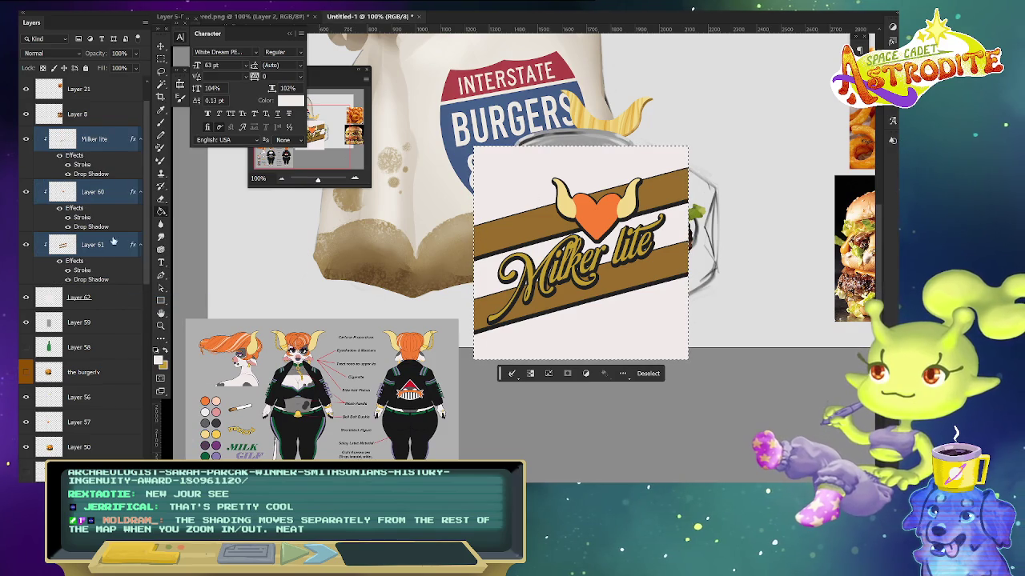
{"action": "key", "text": "ctrl+d"}
- Stamp the logo layers into Layer 67, then group the originals as Group 5 and hide it
{"action": "key", "text": "ctrl+shift+alt+n"}
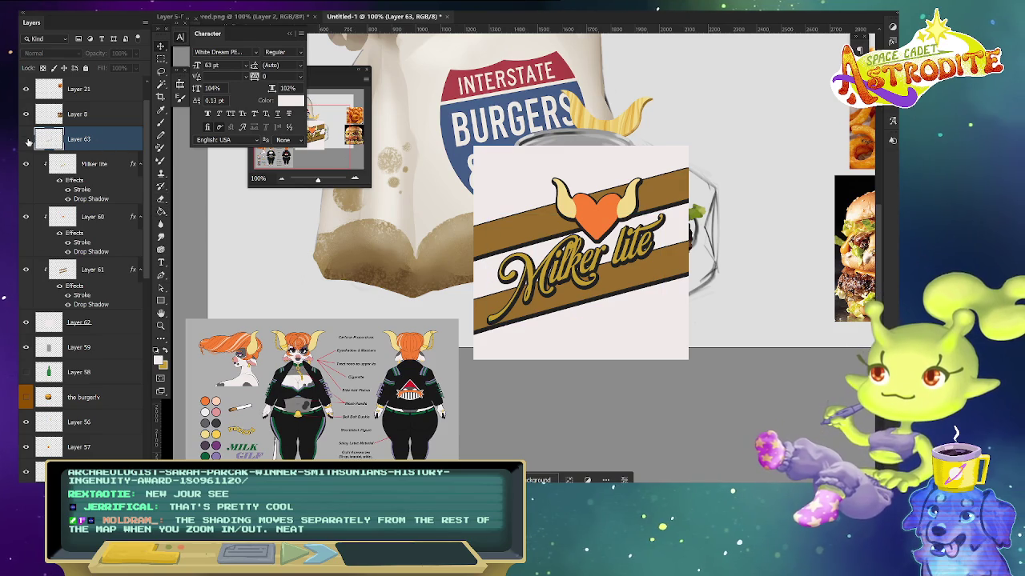
{"action": "left_click", "coordinate": [114, 324], "text": "shift"}
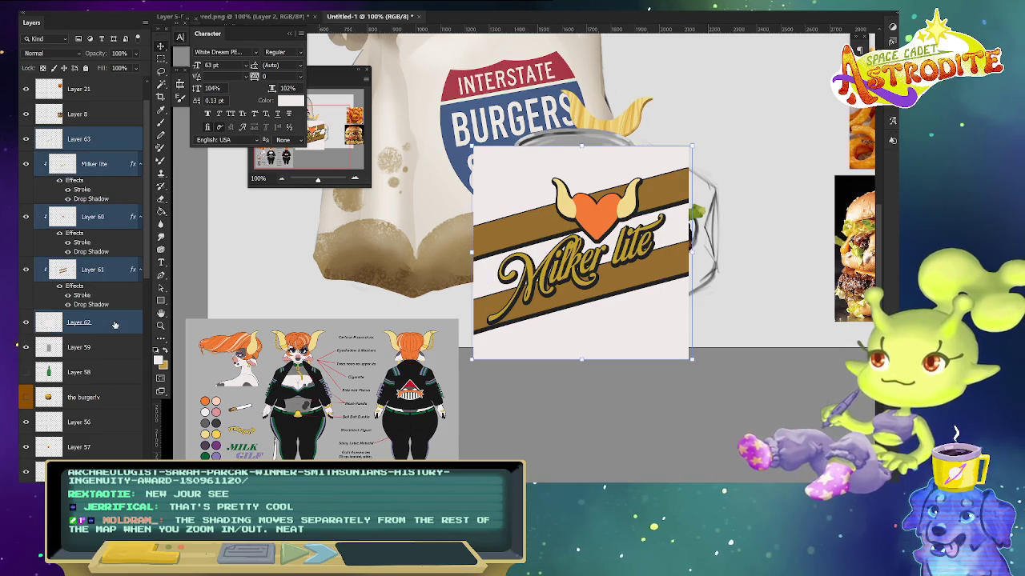
{"action": "key", "text": "ctrl+shift+alt+n"}
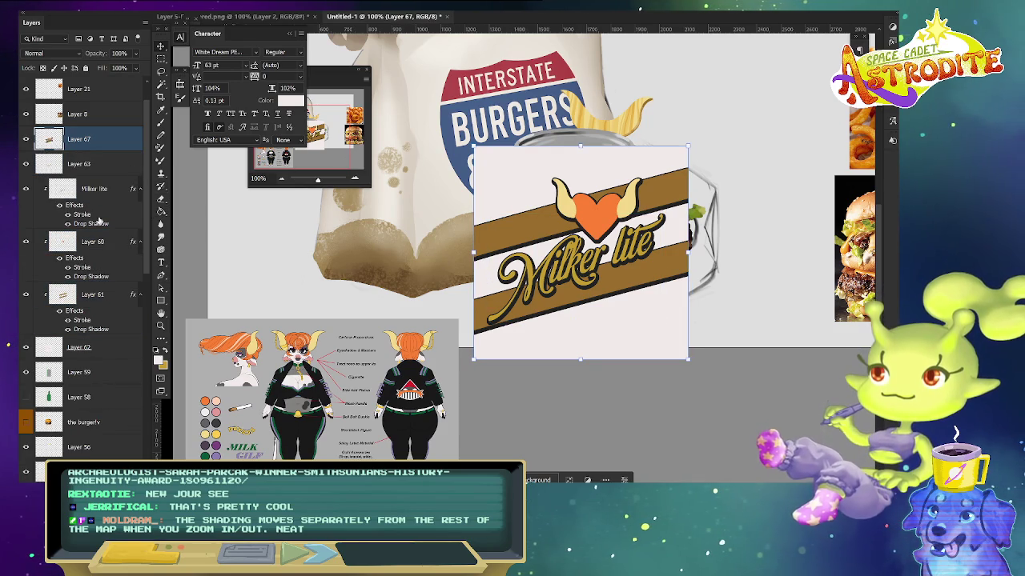
{"action": "left_click", "coordinate": [100, 170]}
{"action": "left_click", "coordinate": [116, 346], "text": "shift"}
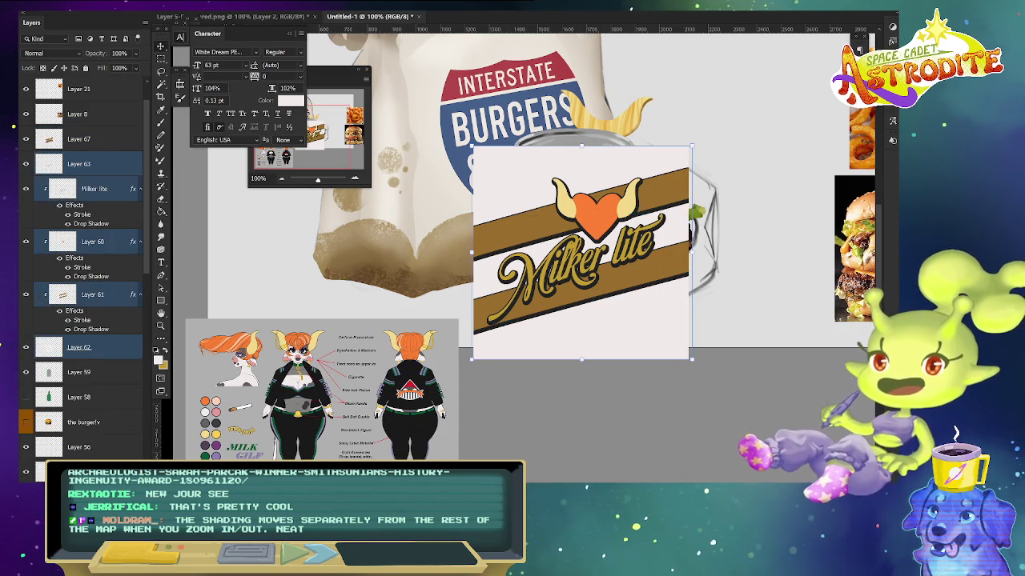
{"action": "key", "text": "ctrl+g"}
{"action": "left_click", "coordinate": [24, 159]}
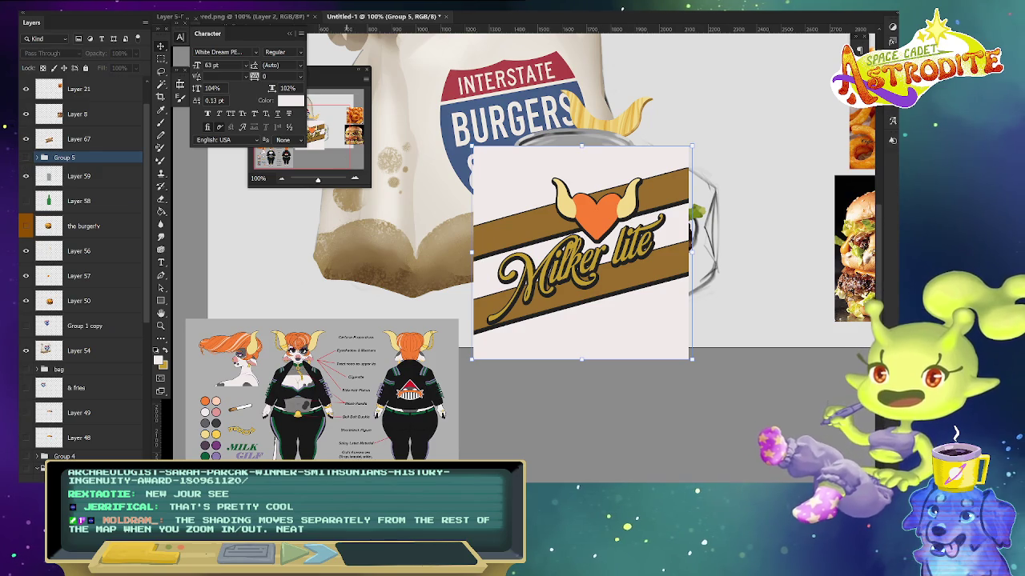
- Show merged Layer 67 and start a Perspective transform on it
{"action": "key", "text": "alt+e"}
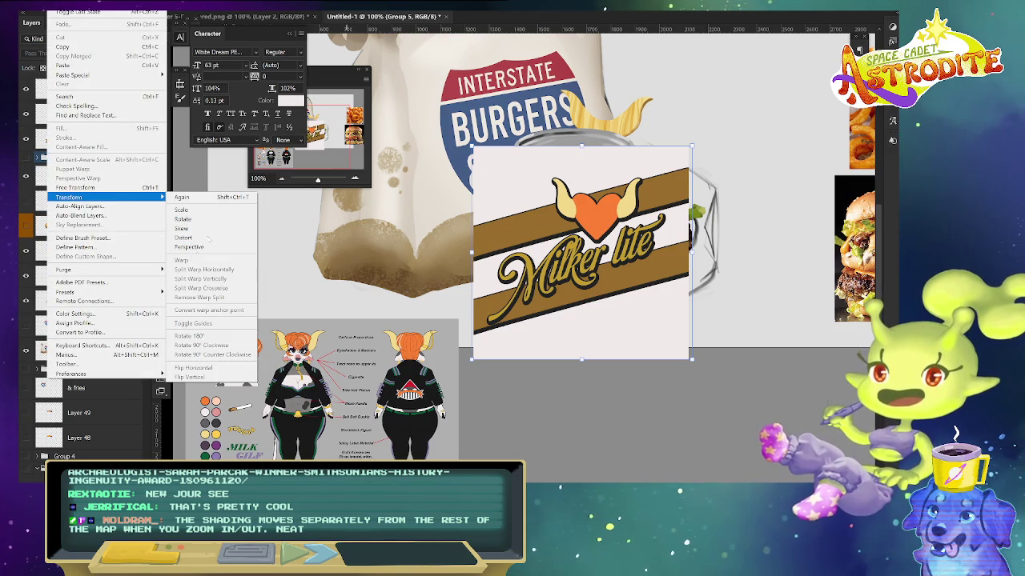
{"action": "key", "text": "Escape"}
{"action": "key", "text": "Escape"}
{"action": "left_click", "coordinate": [41, 139]}
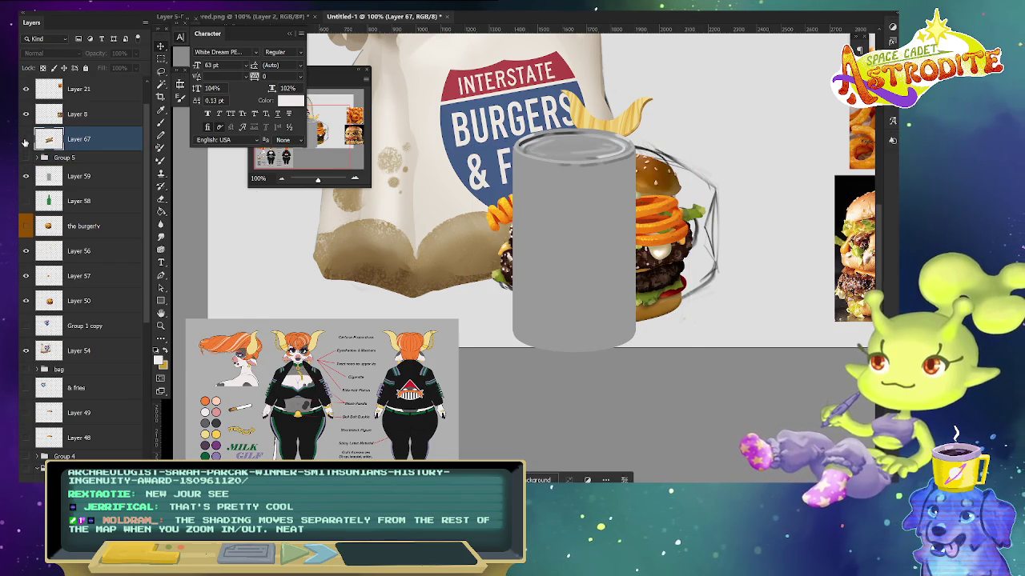
{"action": "left_click", "coordinate": [25, 140]}
{"action": "key", "text": "alt+e"}
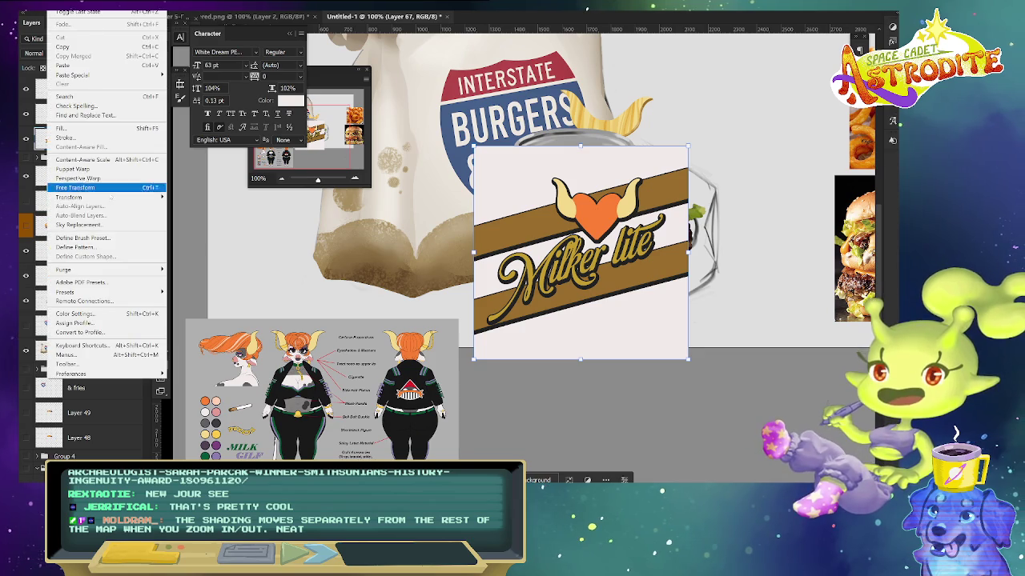
{"action": "key", "text": "Return"}
{"action": "key", "text": "Return"}
- Add a text layer on the label and try Serif fonts, settling on Biotrip Serif
{"action": "key", "text": "t"}
{"action": "left_click", "coordinate": [555, 335]}
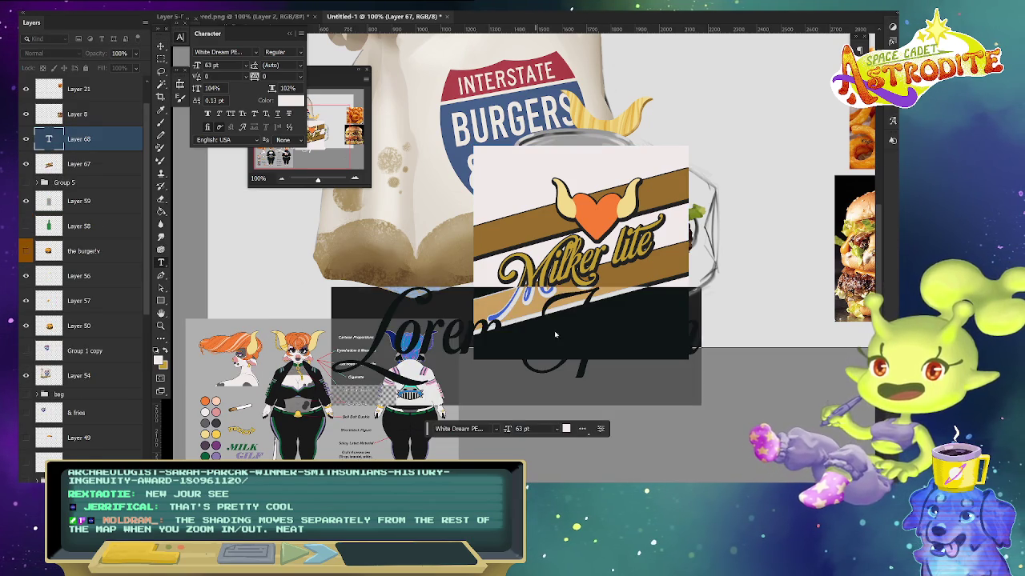
{"action": "left_click", "coordinate": [495, 429]}
{"action": "key", "text": "Down"}
{"action": "key", "text": "Down"}
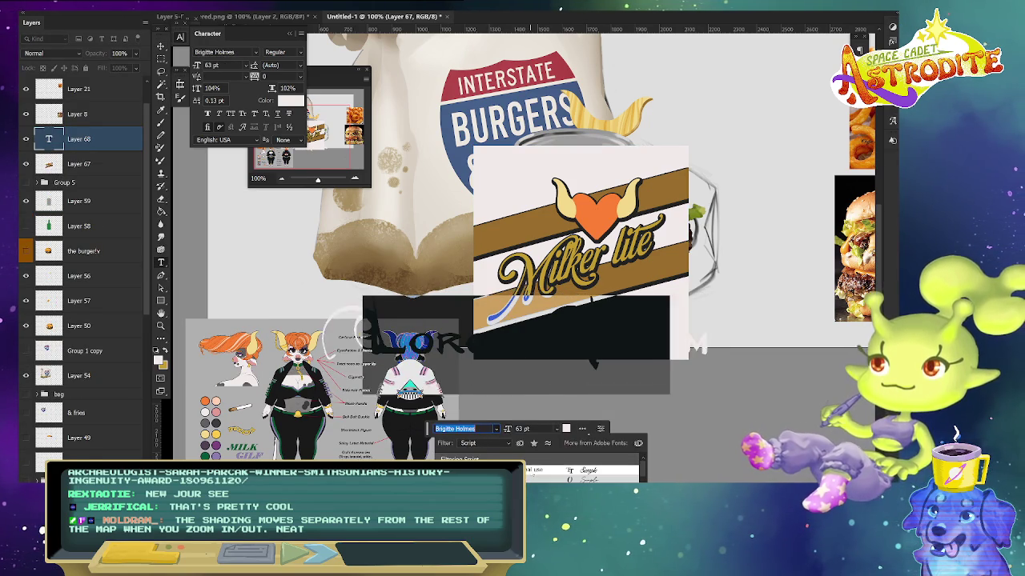
{"action": "key", "text": "Down"}
{"action": "left_click", "coordinate": [477, 442]}
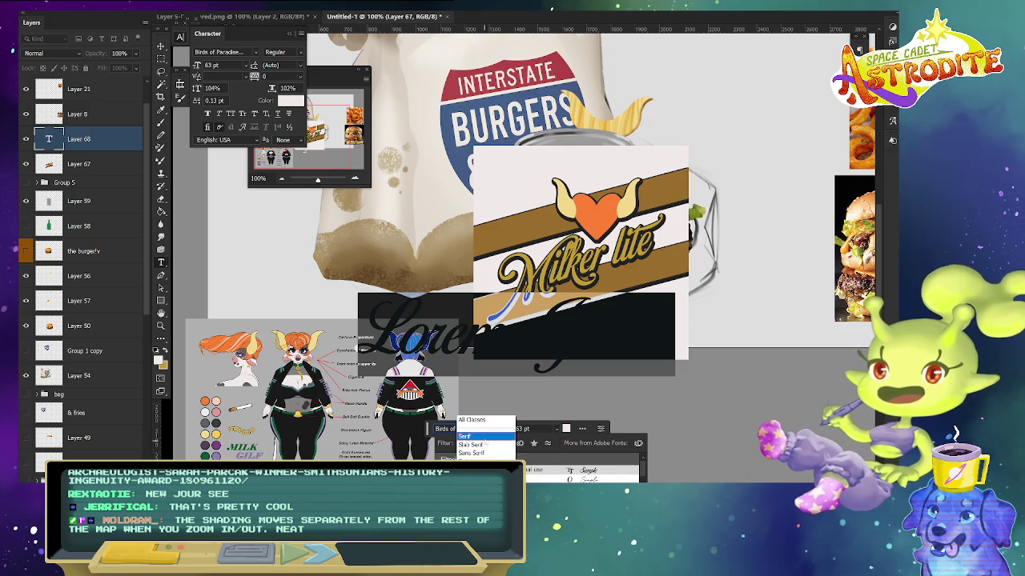
{"action": "left_click", "coordinate": [487, 437]}
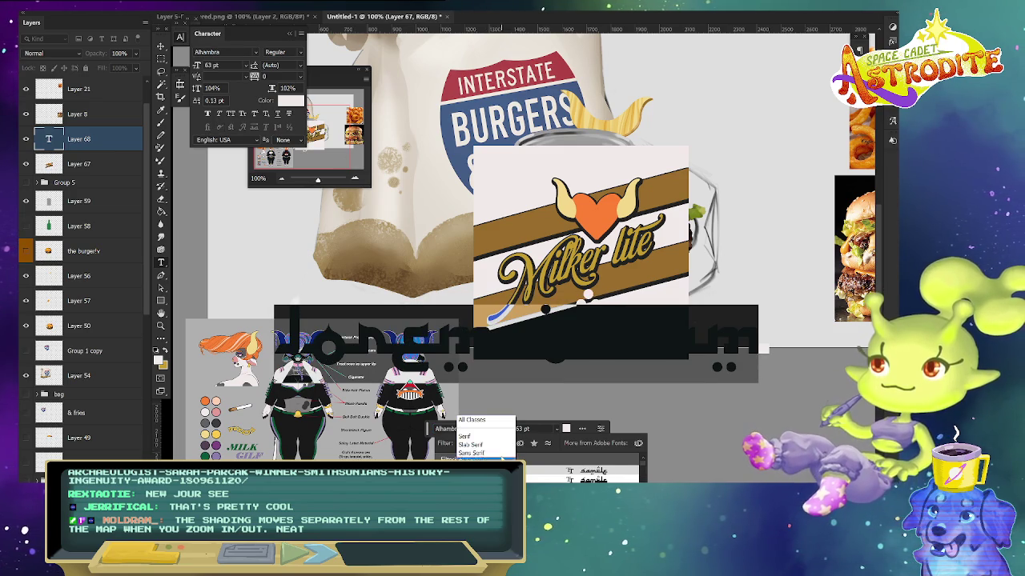
{"action": "key", "text": "Down"}
{"action": "key", "text": "Down"}
{"action": "key", "text": "Down"}
{"action": "key", "text": "Down"}
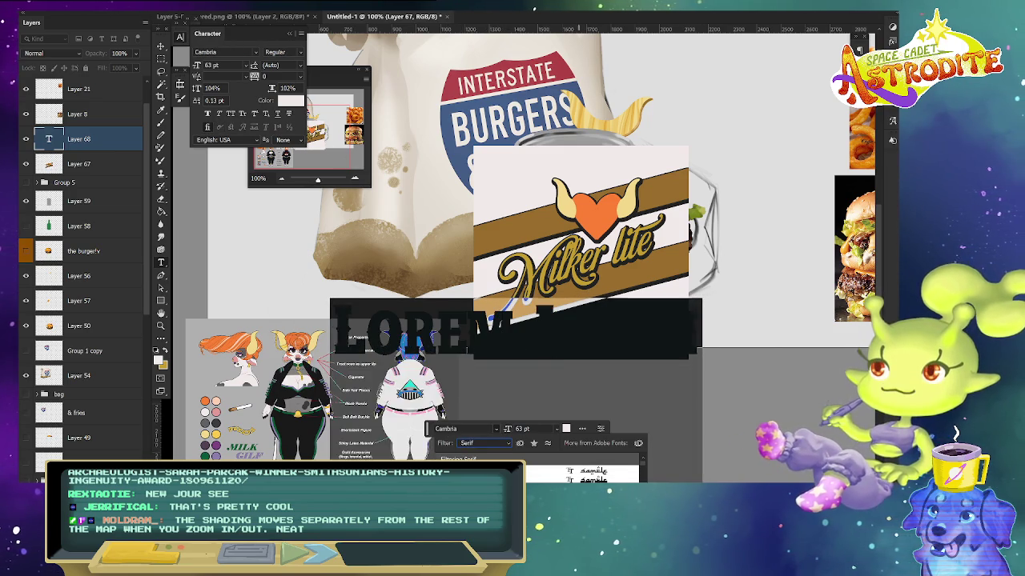
{"action": "key", "text": "Down"}
{"action": "key", "text": "Return"}
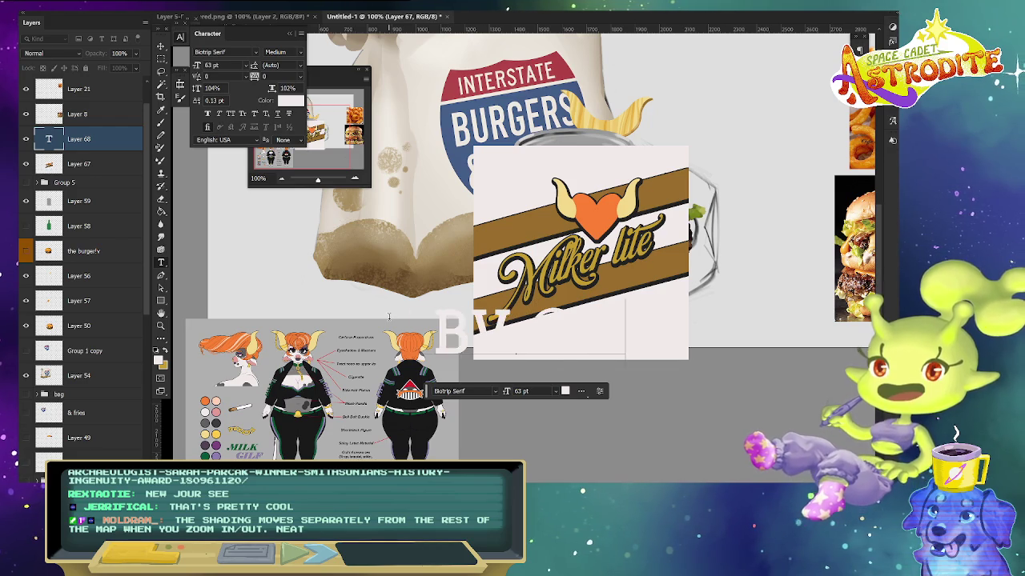
- Make the label text dark grey and remove the stray characters
{"action": "type", "text": "e"}
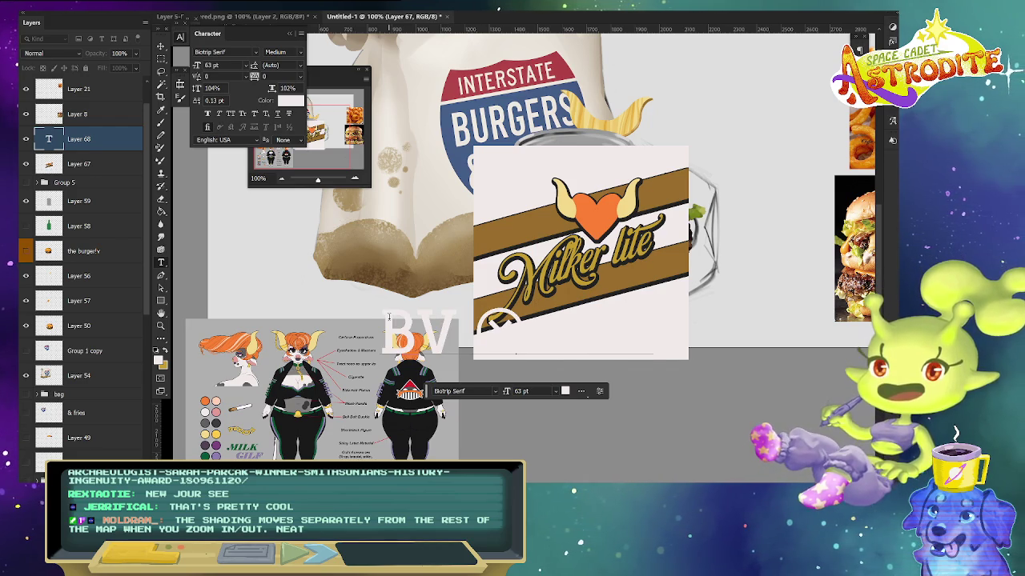
{"action": "key", "text": "ctrl+a"}
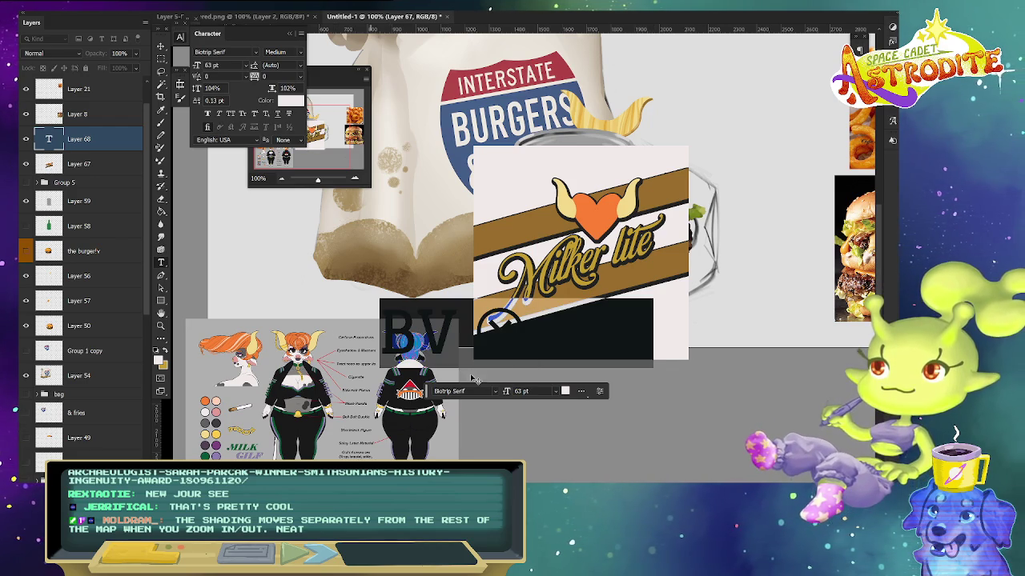
{"action": "left_click", "coordinate": [565, 390]}
{"action": "left_click", "coordinate": [507, 249]}
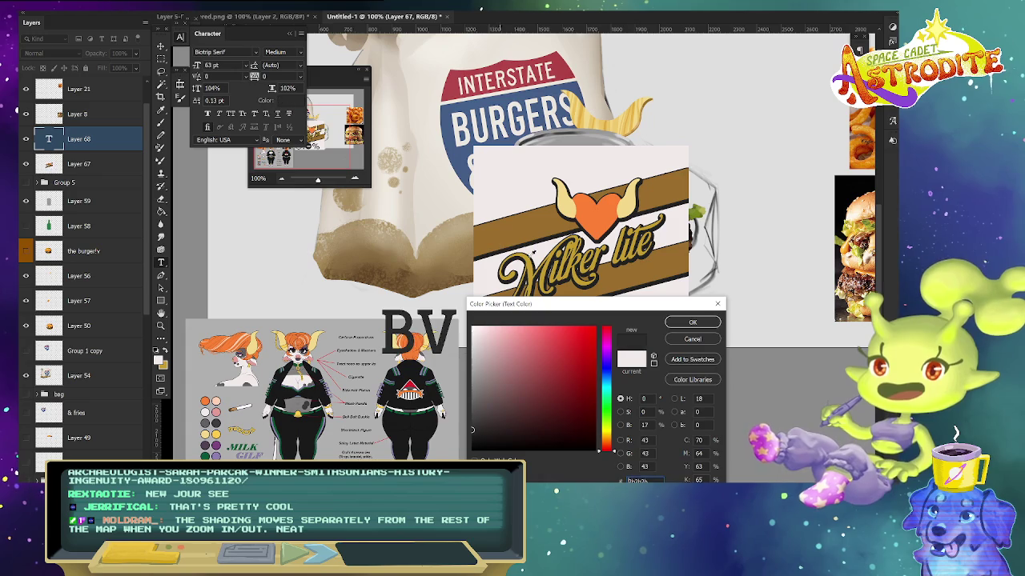
{"action": "left_click", "coordinate": [710, 322]}
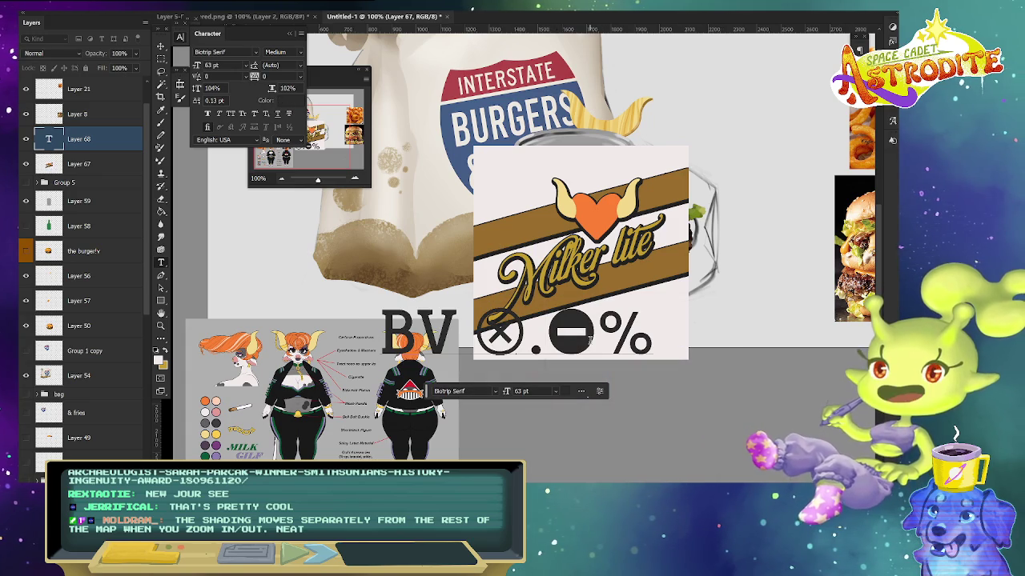
{"action": "key", "text": "BackSpace"}
{"action": "key", "text": "BackSpace"}
{"action": "key", "text": "BackSpace"}
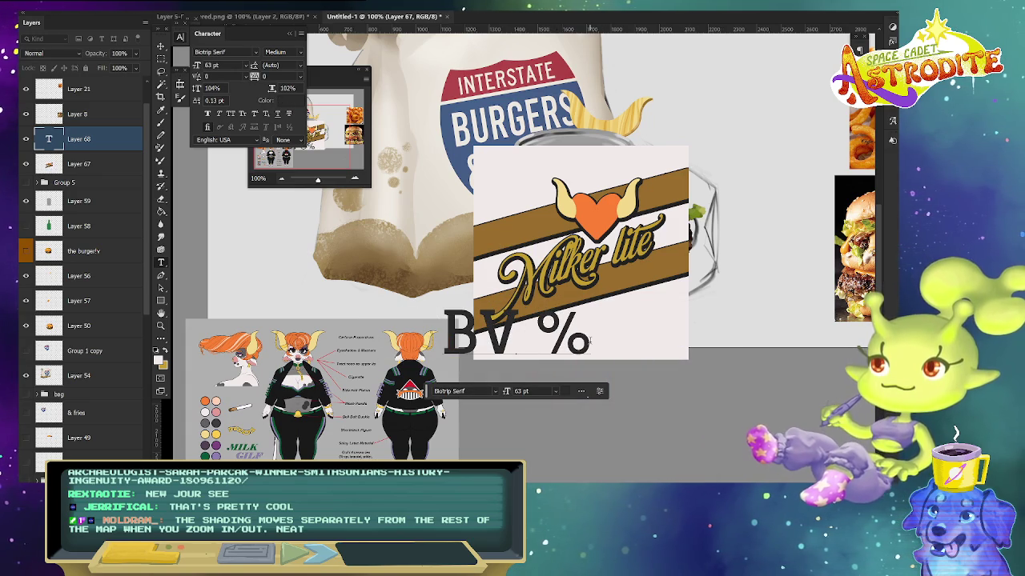
{"action": "type", "text": "1"}
{"action": "key", "text": "BackSpace"}
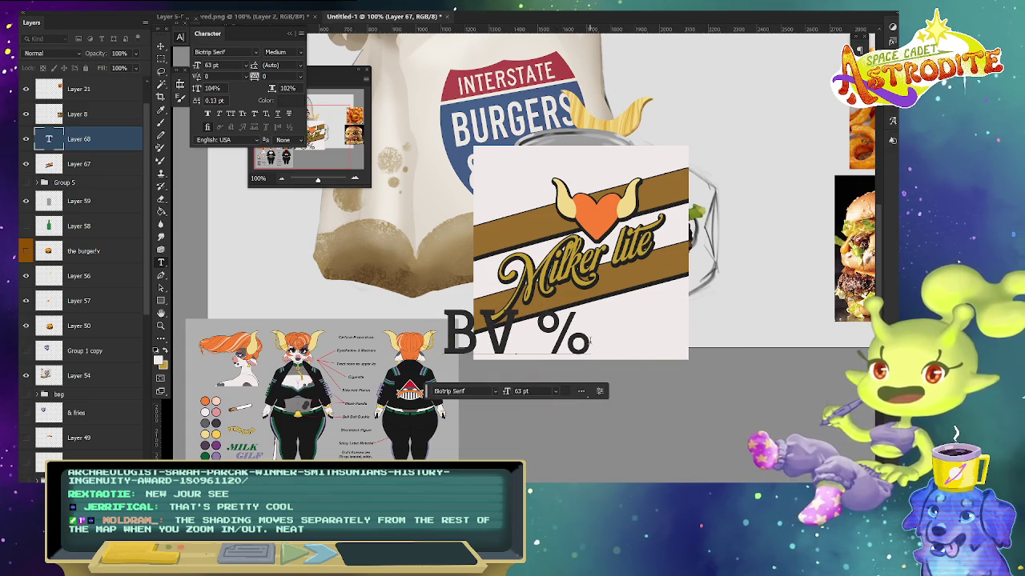
- Move the text options bar aside and set the font filter to All Classes
{"action": "left_click_drag", "start_coordinate": [427, 391], "coordinate": [176, 189]}
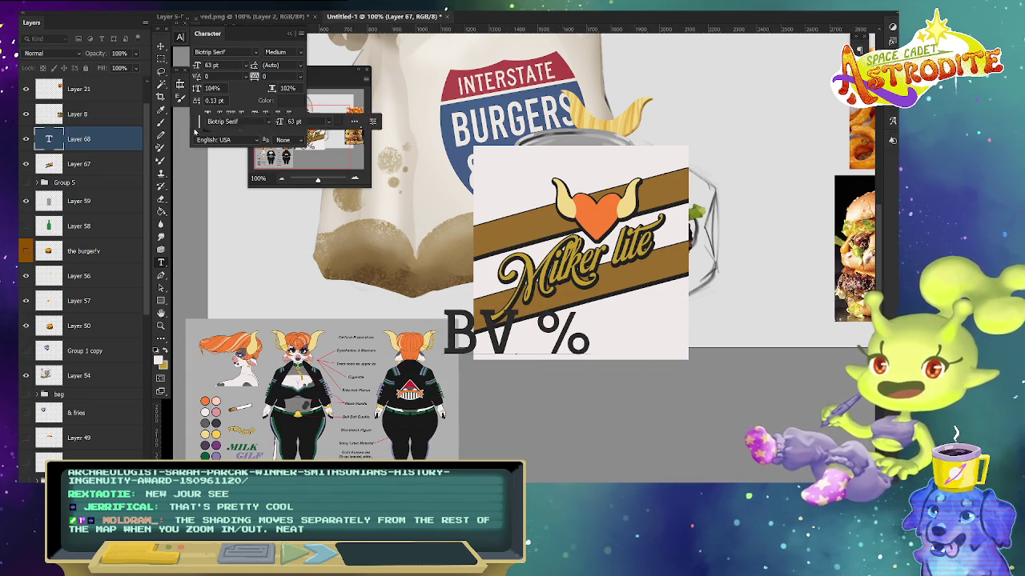
{"action": "left_click", "coordinate": [242, 186]}
{"action": "scroll", "coordinate": [300, 379], "scroll_direction": "down", "scroll_amount": 3}
{"action": "scroll", "coordinate": [299, 380], "scroll_direction": "down", "scroll_amount": 3}
{"action": "key", "text": "Down"}
{"action": "key", "text": "Down"}
{"action": "key", "text": "Down"}
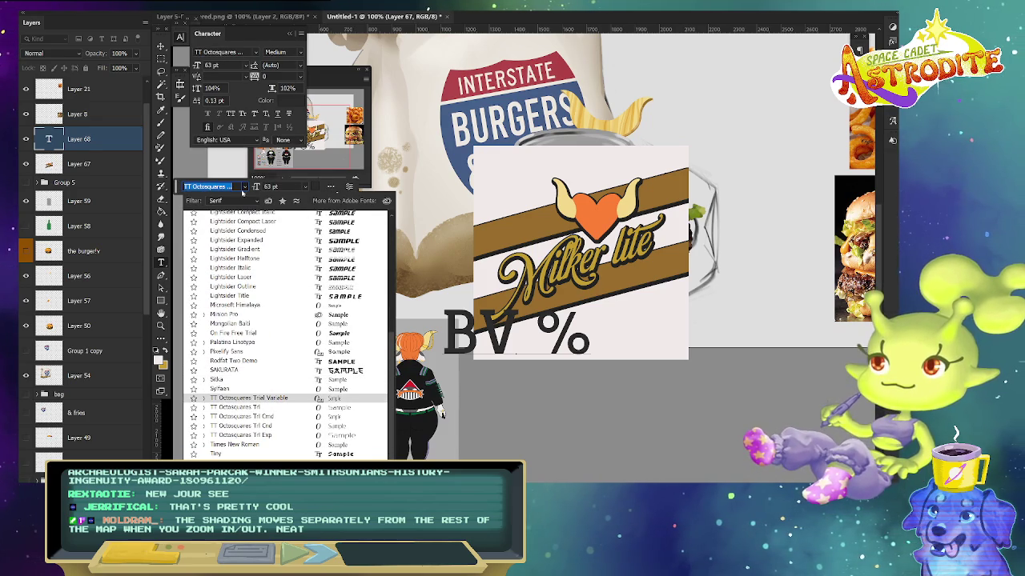
{"action": "left_click", "coordinate": [258, 201]}
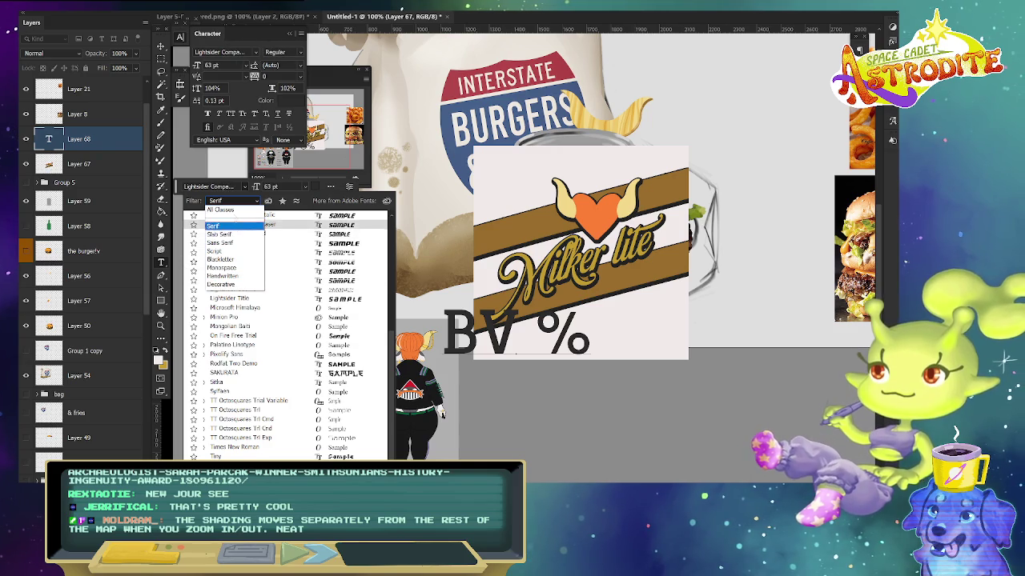
{"action": "left_click", "coordinate": [220, 209]}
{"action": "left_click", "coordinate": [225, 317]}
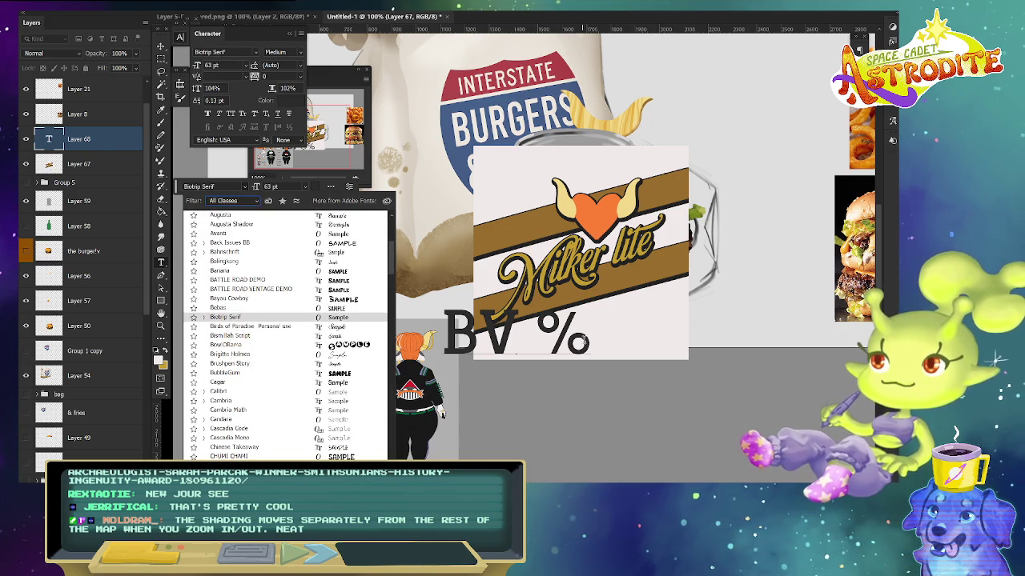
{"action": "left_click", "coordinate": [434, 345]}
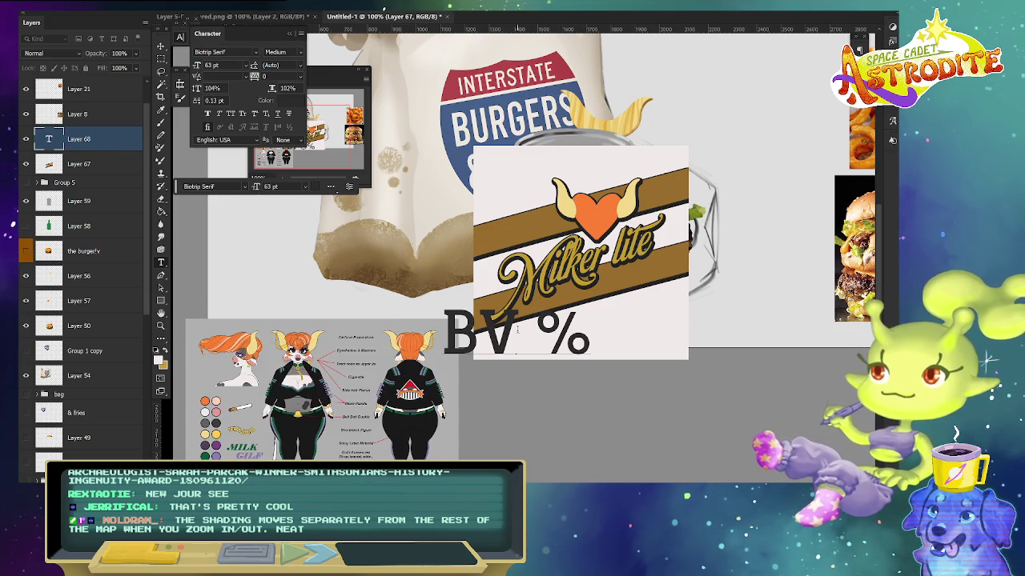
- Set the BV text to the Classica font and place the cursor before it
{"action": "left_click_drag", "start_coordinate": [655, 331], "coordinate": [381, 331]}
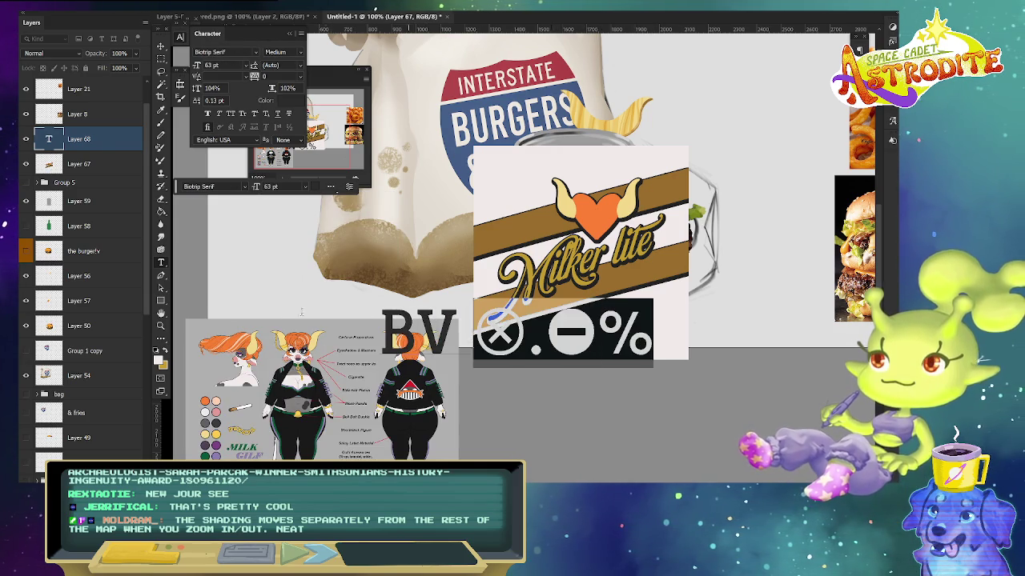
{"action": "left_click", "coordinate": [246, 186]}
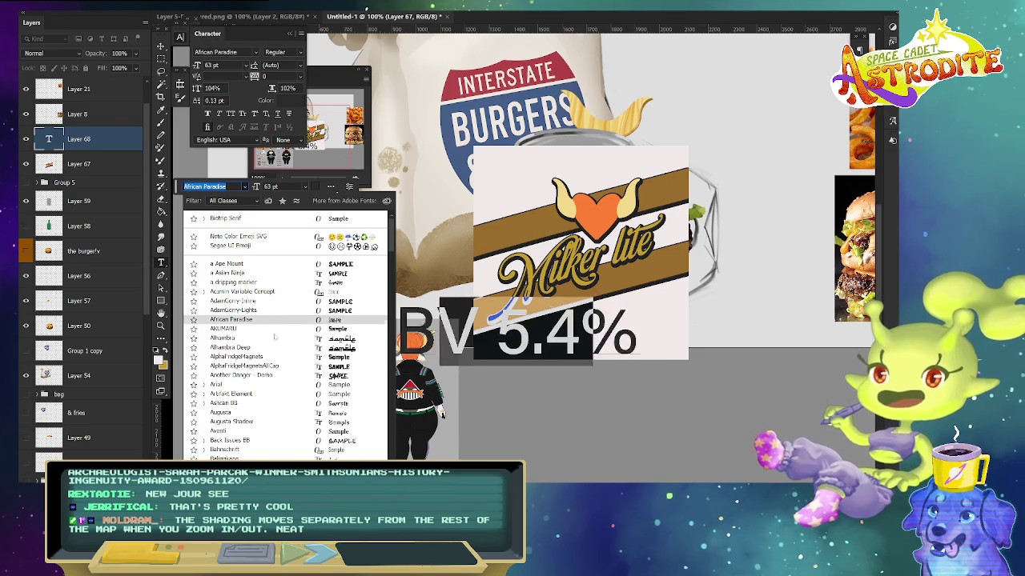
{"action": "key", "text": "Down"}
{"action": "key", "text": "Down"}
{"action": "key", "text": "Down"}
{"action": "key", "text": "Down"}
{"action": "key", "text": "Down"}
{"action": "key", "text": "Down"}
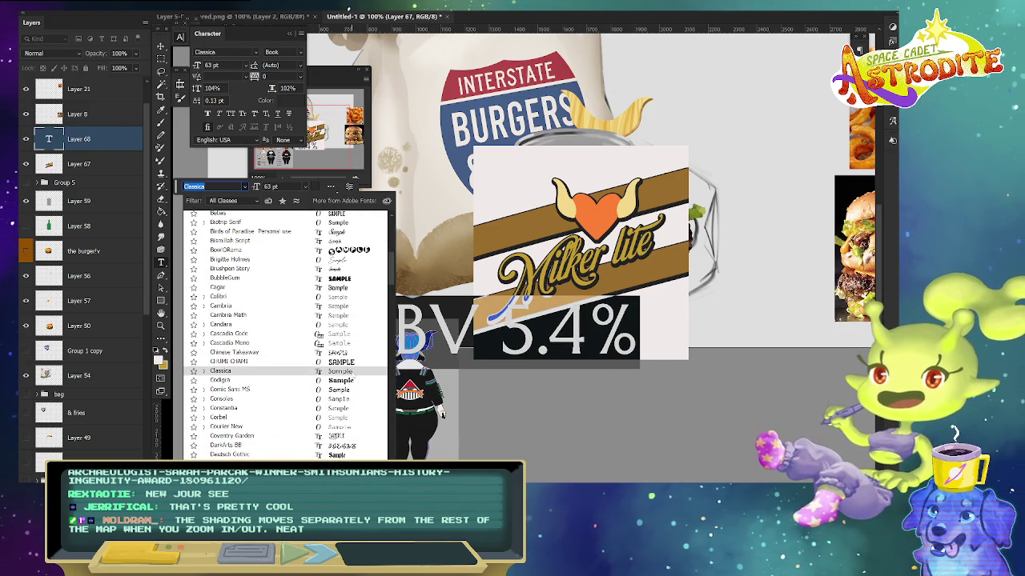
{"action": "key", "text": "Return"}
{"action": "left_click", "coordinate": [404, 321]}
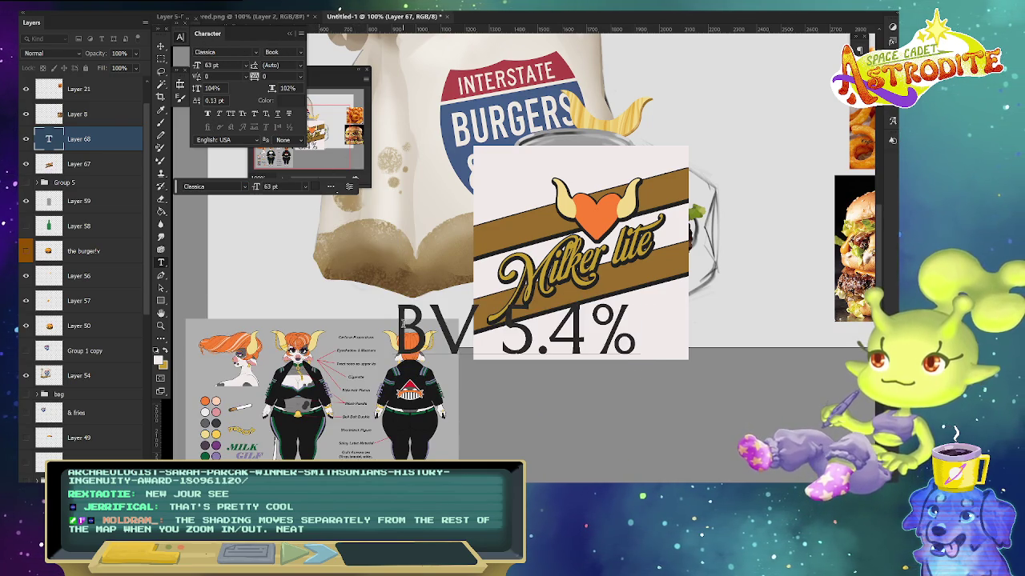
- Complete the text as 'ABV 5.4%' and scale it to about 15 pt below the logo
{"action": "type", "text": "A"}
{"action": "key", "text": "ctrl+Return"}
{"action": "key", "text": "ctrl+t"}
{"action": "mouse_move", "coordinate": [366, 302]}
{"action": "left_mouse_down"}
{"action": "mouse_move", "coordinate": [688, 379]}
{"action": "mouse_move", "coordinate": [597, 341]}
{"action": "left_mouse_up"}
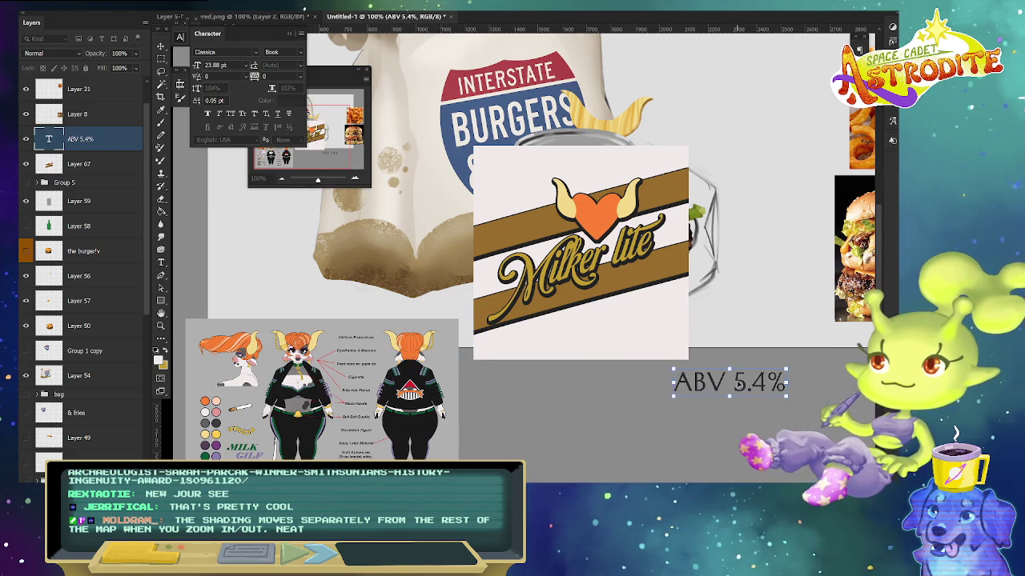
{"action": "left_click_drag", "start_coordinate": [658, 358], "coordinate": [598, 349]}
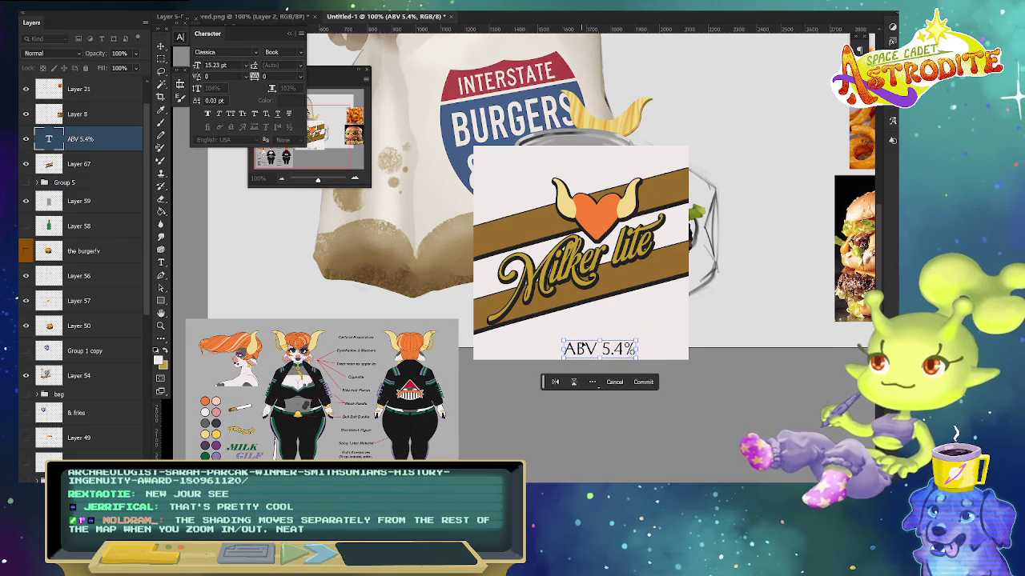
{"action": "key", "text": "Return"}
- Duplicate the line as 'contains lactose' and place it just above ABV 5.4%
{"action": "key", "text": "ctrl+v"}
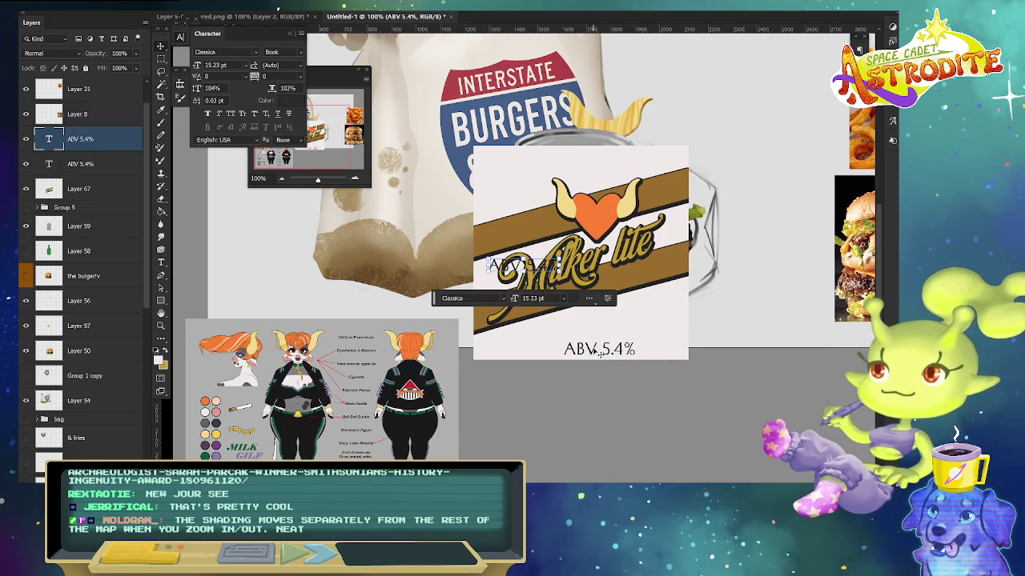
{"action": "left_click", "coordinate": [554, 265]}
{"action": "type", "text": "contain"}
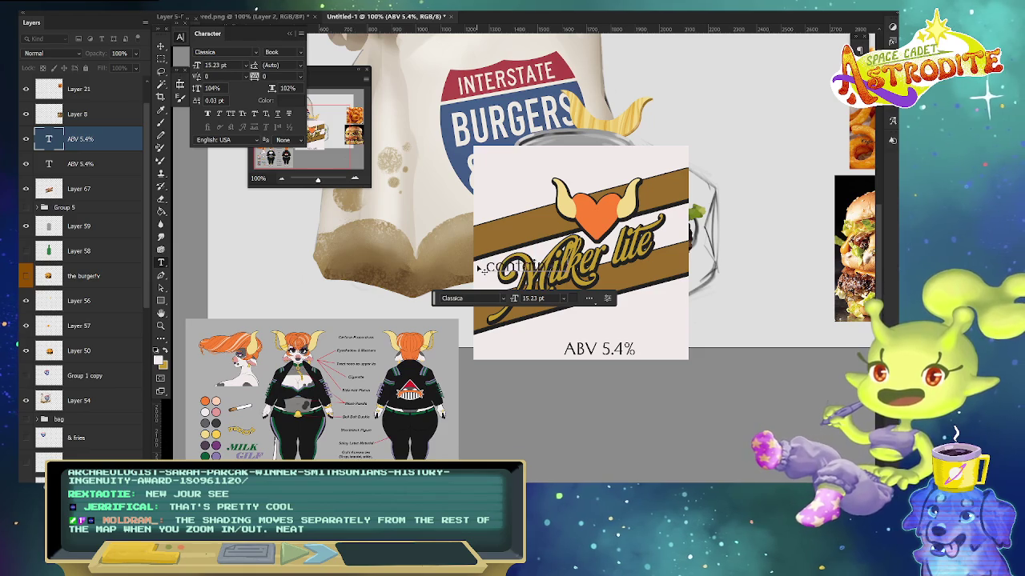
{"action": "type", "text": "milk"}
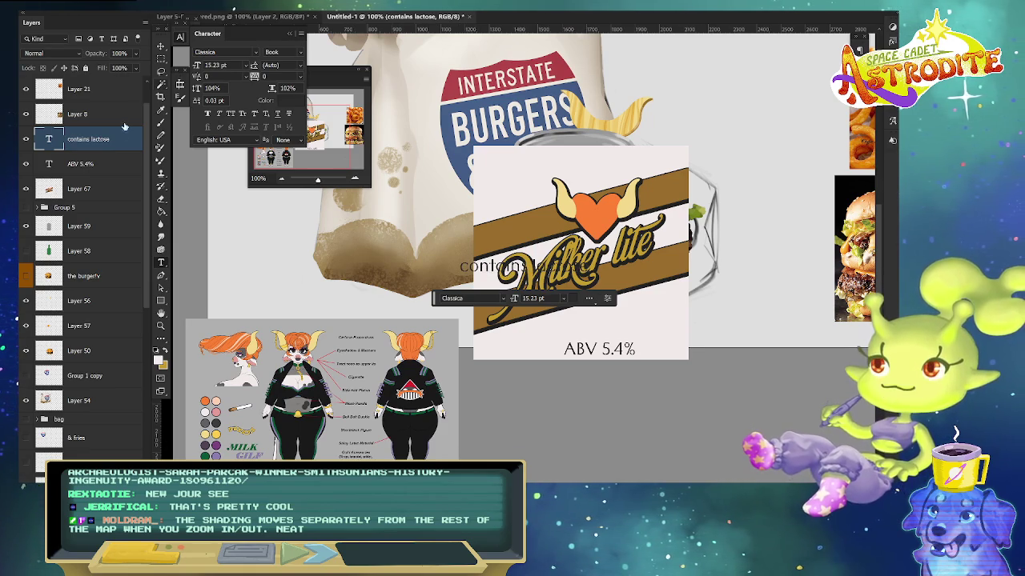
{"action": "left_click", "coordinate": [162, 48]}
{"action": "left_click_drag", "start_coordinate": [523, 261], "coordinate": [601, 334]}
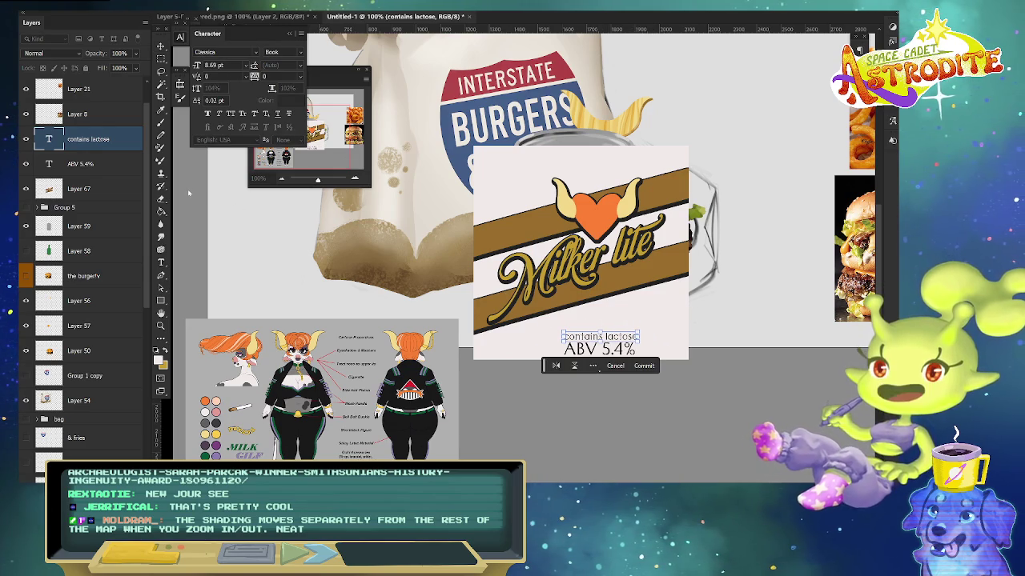
{"action": "left_click", "coordinate": [114, 191], "text": "shift"}
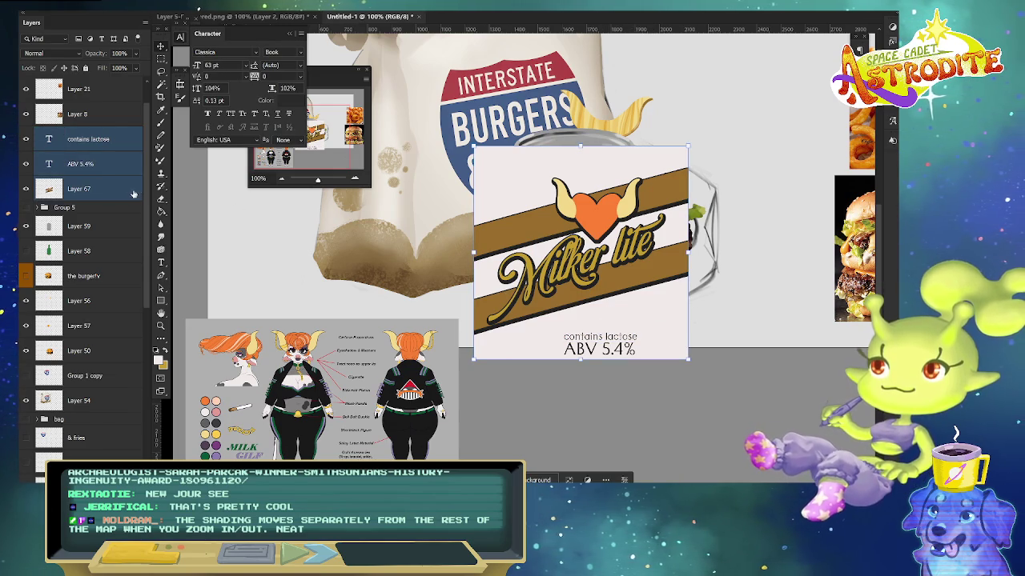
- Merge the label and text layers and apply a Cylinder warp
{"action": "key", "text": "ctrl+e"}
{"action": "key", "text": "alt+e"}
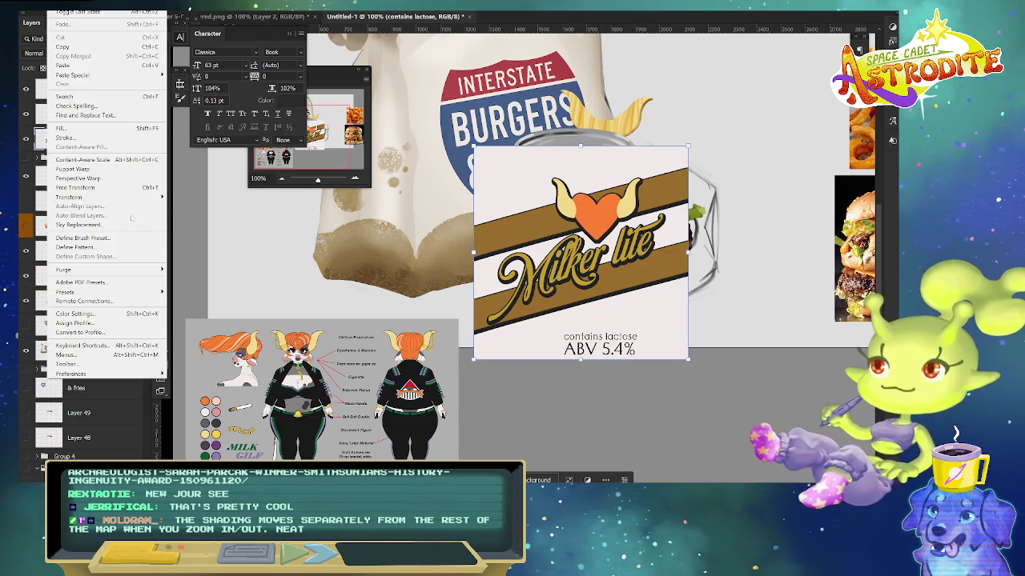
{"action": "left_click", "coordinate": [200, 262]}
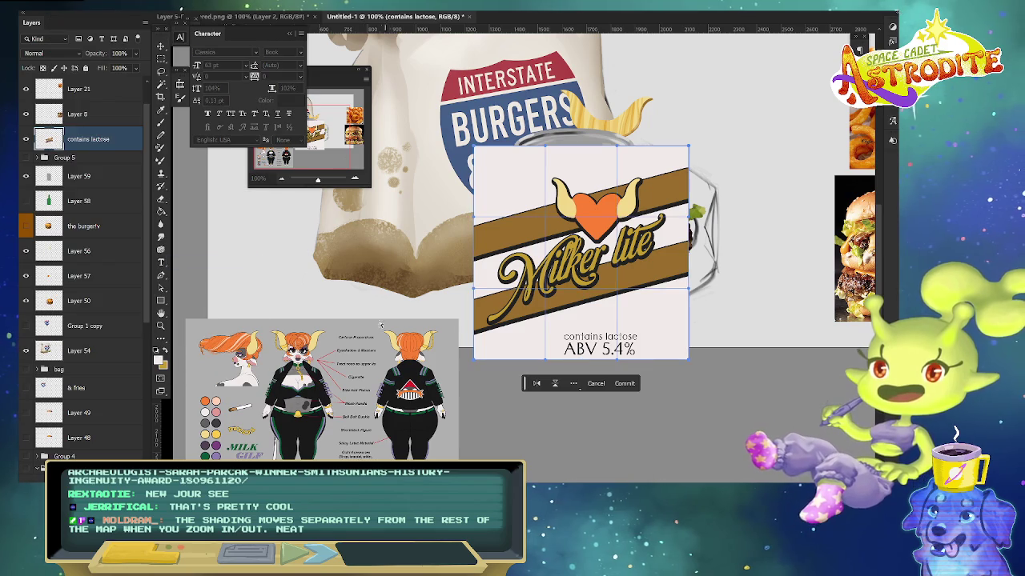
{"action": "left_click", "coordinate": [264, 32]}
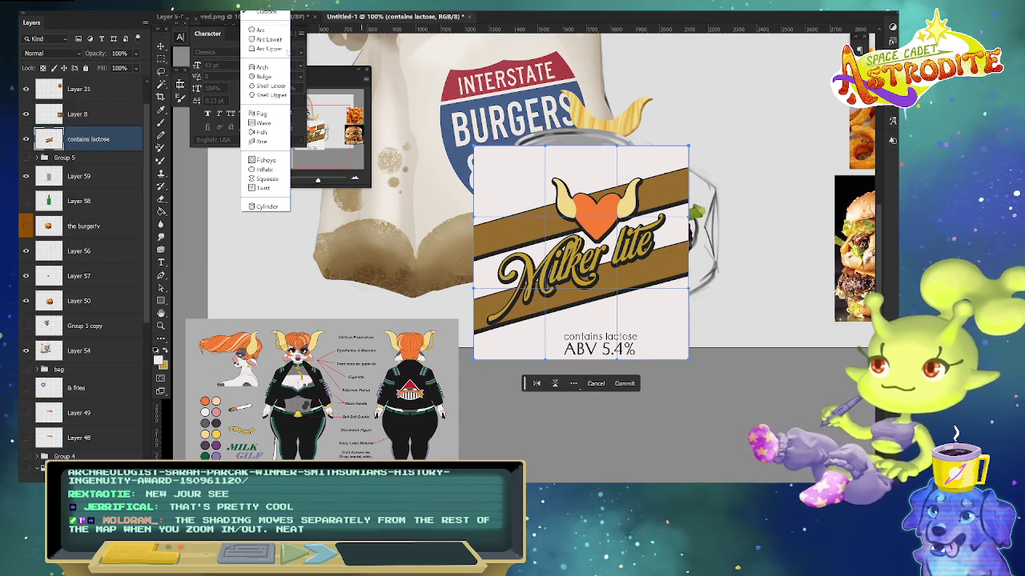
{"action": "left_click", "coordinate": [264, 207]}
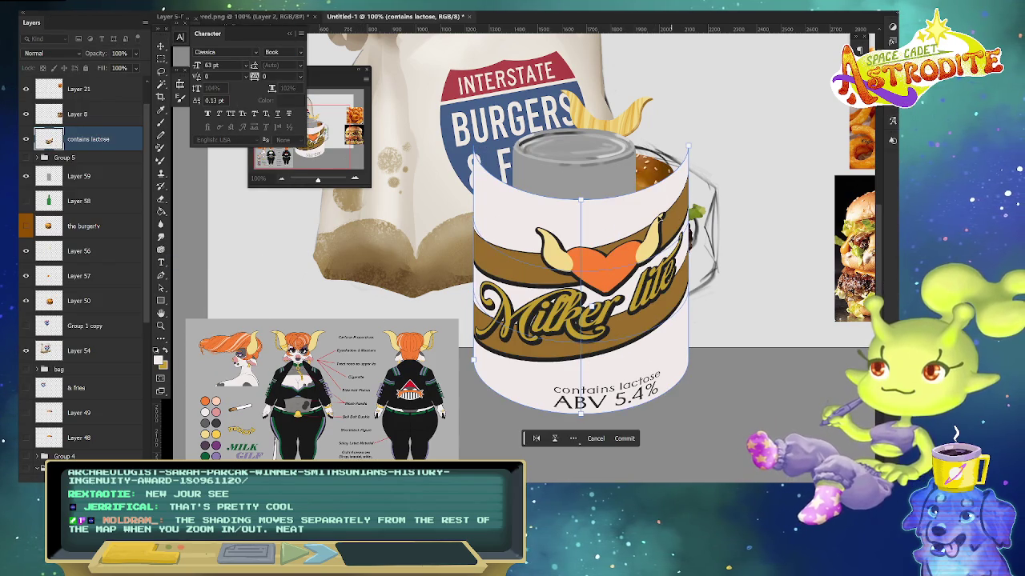
- Adjust the cylinder warp's edges and curve to fit the can, then commit
{"action": "left_click_drag", "start_coordinate": [582, 203], "coordinate": [582, 181]}
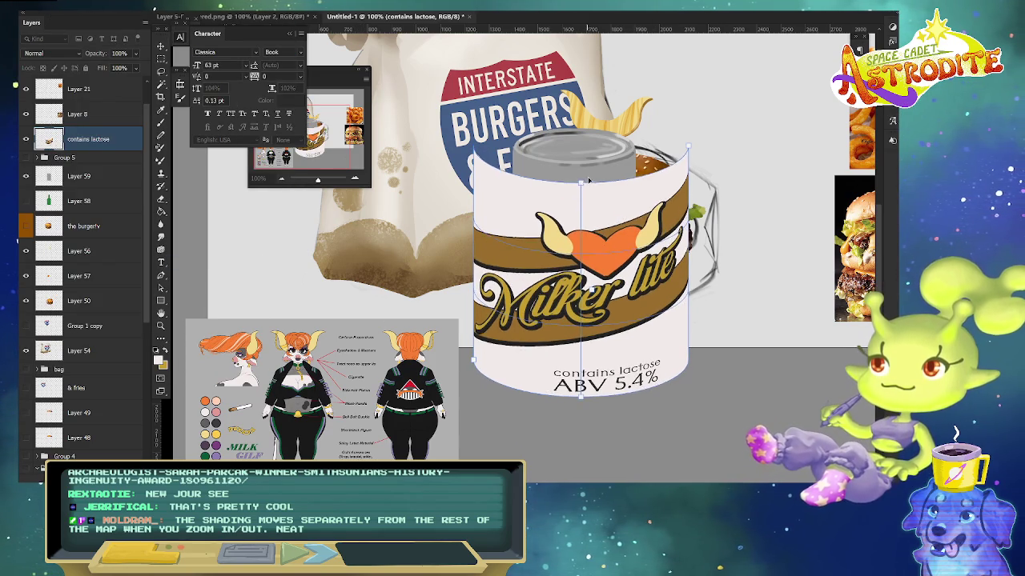
{"action": "left_click_drag", "start_coordinate": [684, 148], "coordinate": [637, 150]}
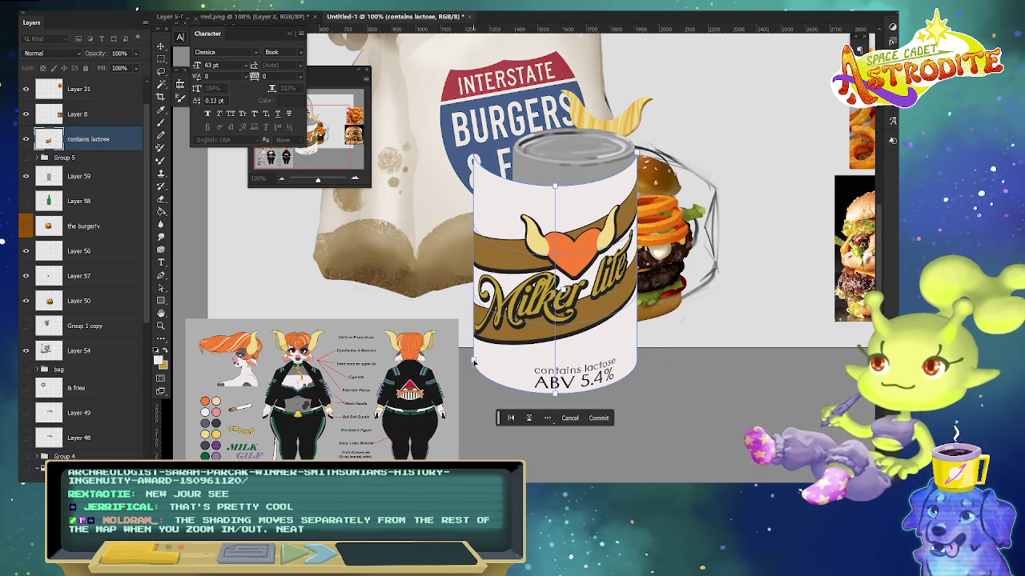
{"action": "left_click_drag", "start_coordinate": [474, 362], "coordinate": [514, 330]}
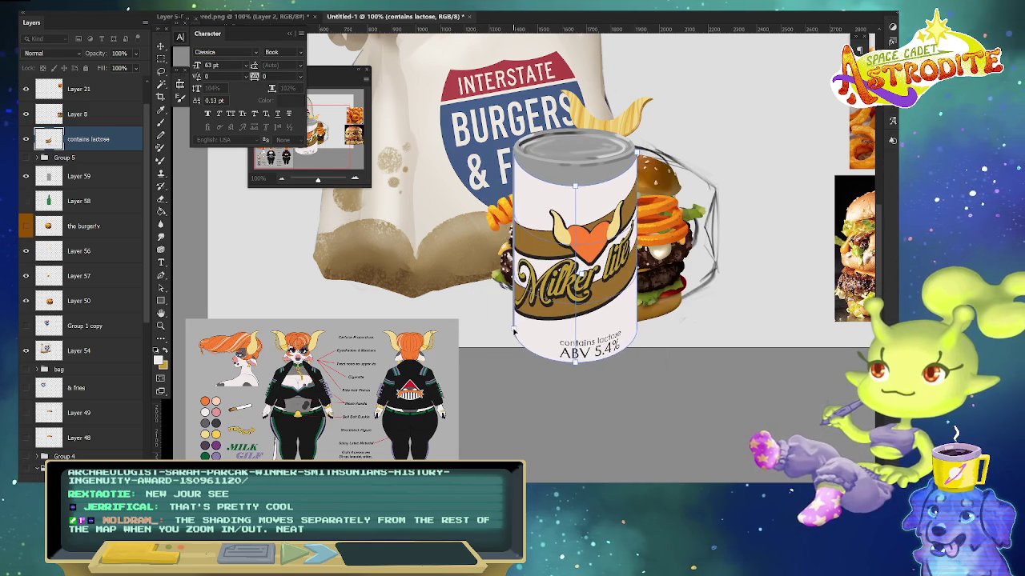
{"action": "left_click_drag", "start_coordinate": [574, 365], "coordinate": [575, 353]}
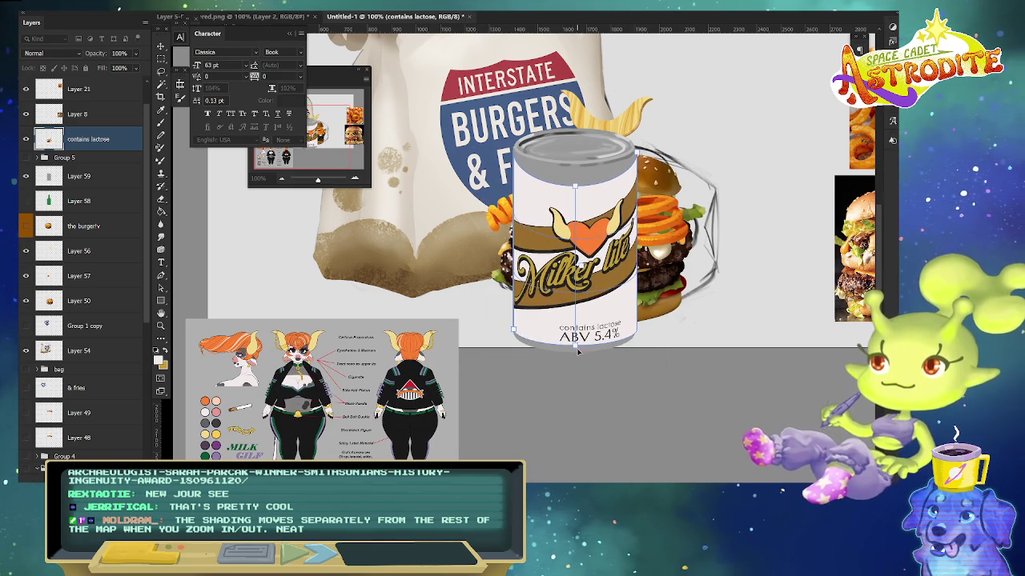
{"action": "left_click_drag", "start_coordinate": [575, 187], "coordinate": [575, 168]}
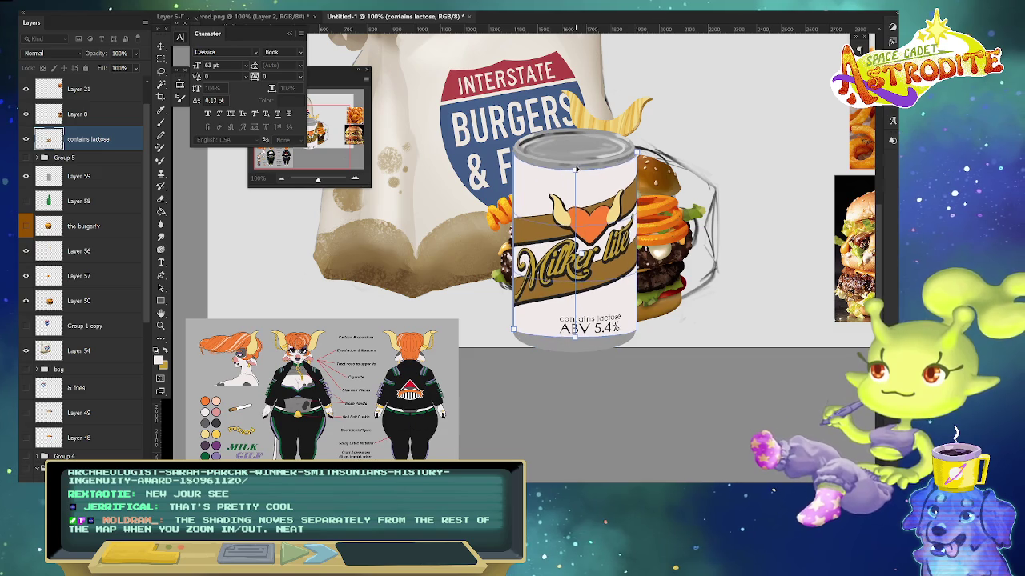
{"action": "left_click_drag", "start_coordinate": [574, 337], "coordinate": [574, 350]}
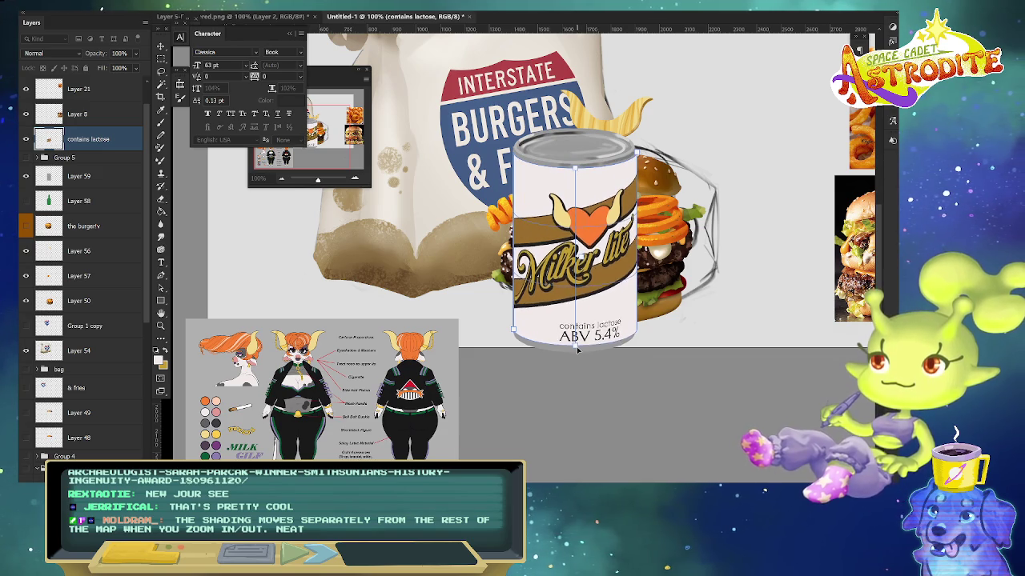
{"action": "left_click_drag", "start_coordinate": [617, 240], "coordinate": [627, 234]}
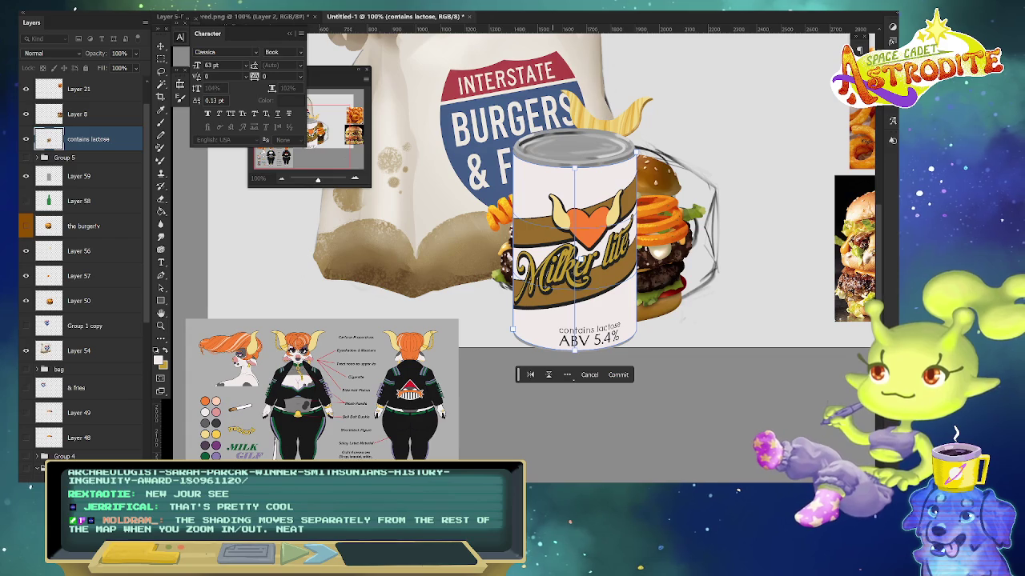
{"action": "key", "text": "Return"}
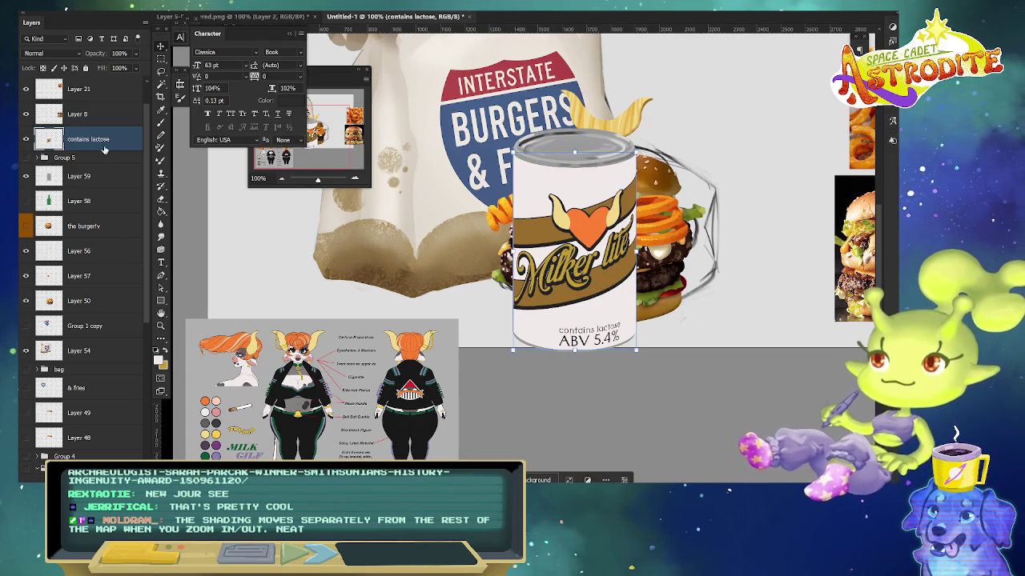
- Clip the warped label to the can's Layer 59, nudge the can, and hide the label
{"action": "left_click_drag", "start_coordinate": [108, 140], "coordinate": [106, 160]}
{"action": "right_click", "coordinate": [117, 167]}
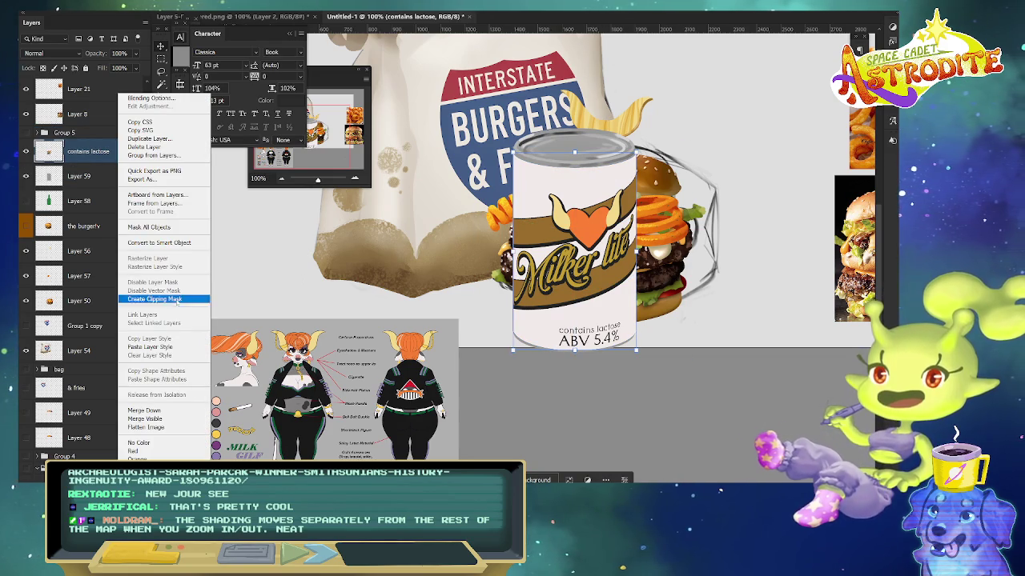
{"action": "left_click", "coordinate": [160, 298]}
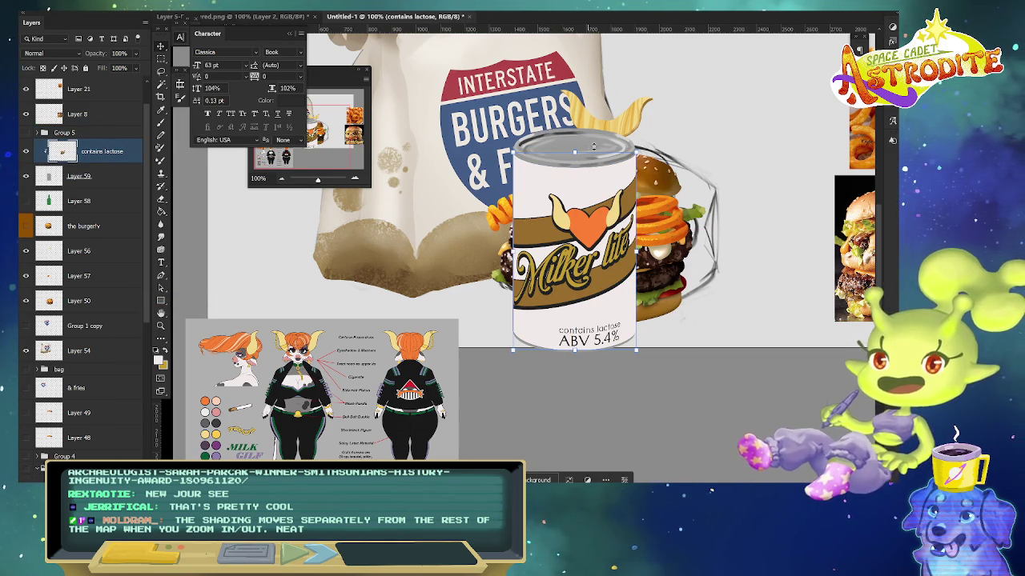
{"action": "key", "text": "ctrl+t"}
{"action": "left_click_drag", "start_coordinate": [563, 198], "coordinate": [565, 200]}
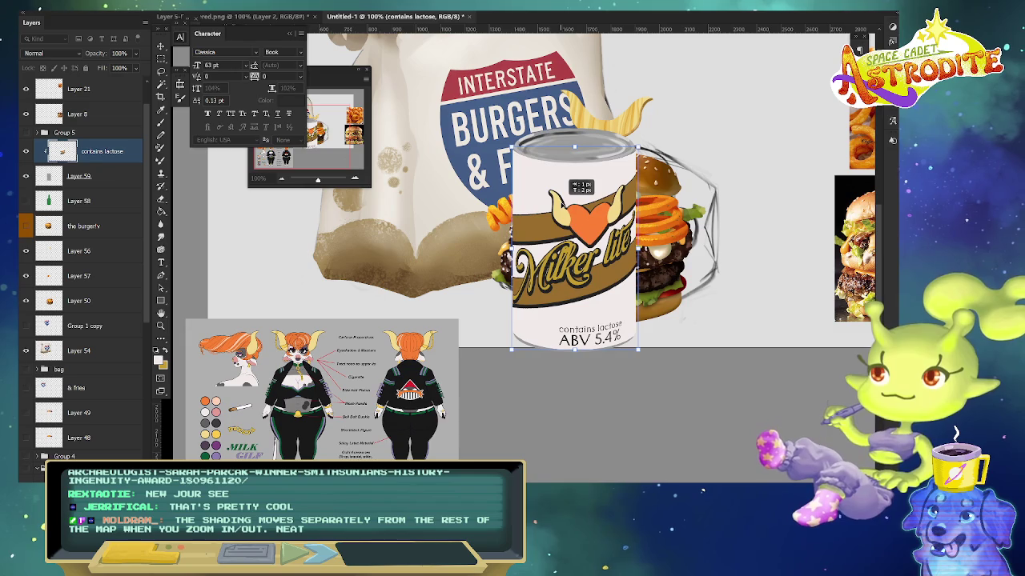
{"action": "left_click", "coordinate": [118, 179]}
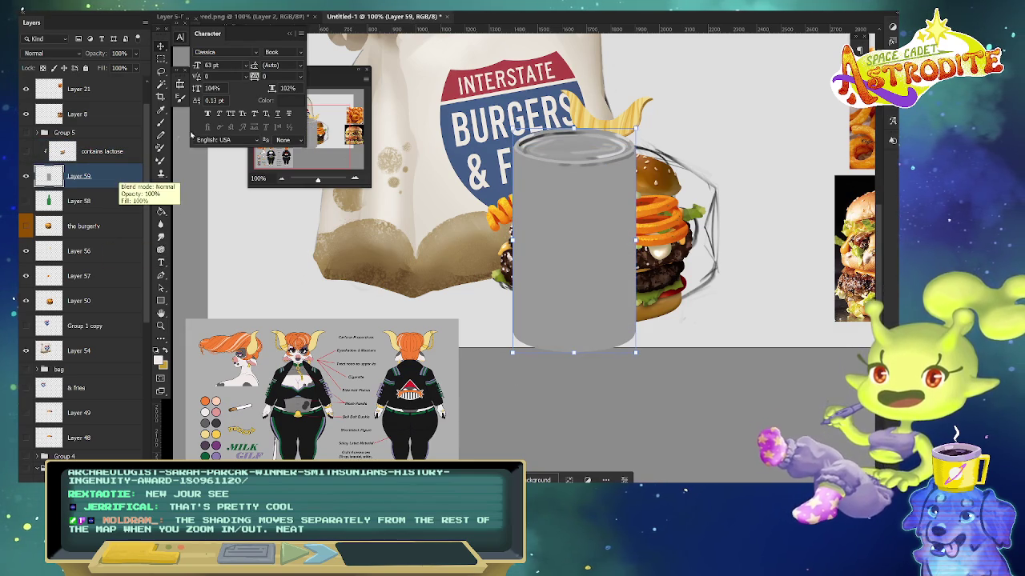
- Lasso the can and paint a white Soft Round highlight down its left side
{"action": "key", "text": "l"}
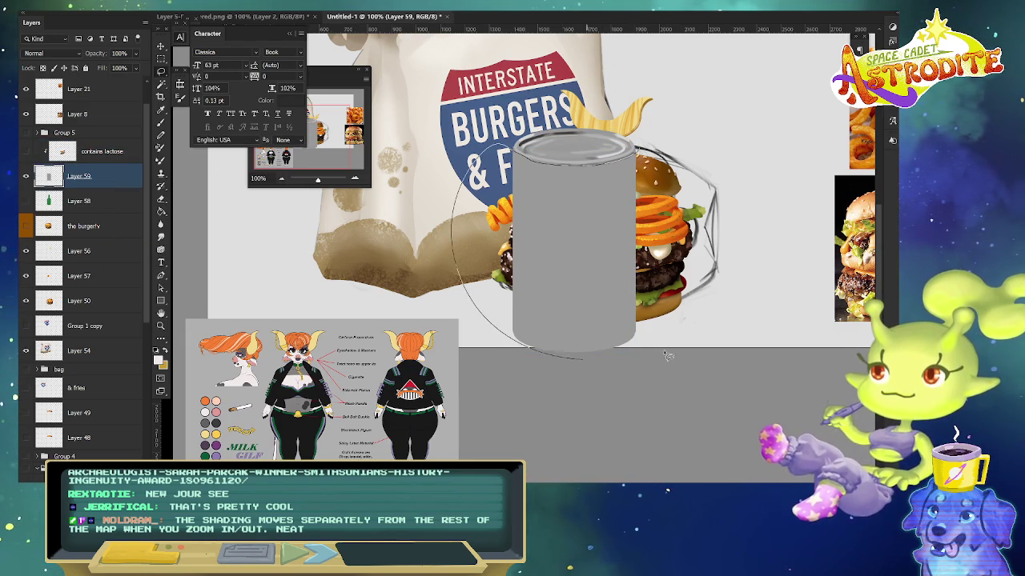
{"action": "left_click_drag", "start_coordinate": [514, 152], "coordinate": [528, 353]}
{"action": "left_click_drag", "start_coordinate": [543, 148], "coordinate": [543, 352]}
{"action": "key", "text": "ctrl+z"}
{"action": "right_click", "coordinate": [498, 149]}
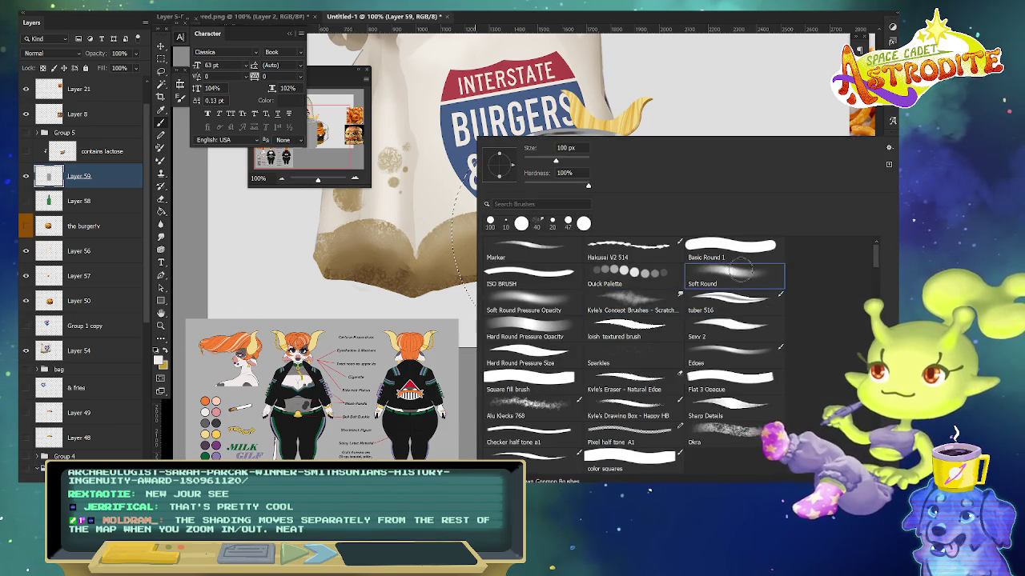
{"action": "double_click", "coordinate": [740, 272]}
{"action": "mouse_move", "coordinate": [568, 140]}
{"action": "left_mouse_down"}
{"action": "mouse_move", "coordinate": [547, 328]}
{"action": "mouse_move", "coordinate": [561, 168]}
{"action": "left_mouse_up"}
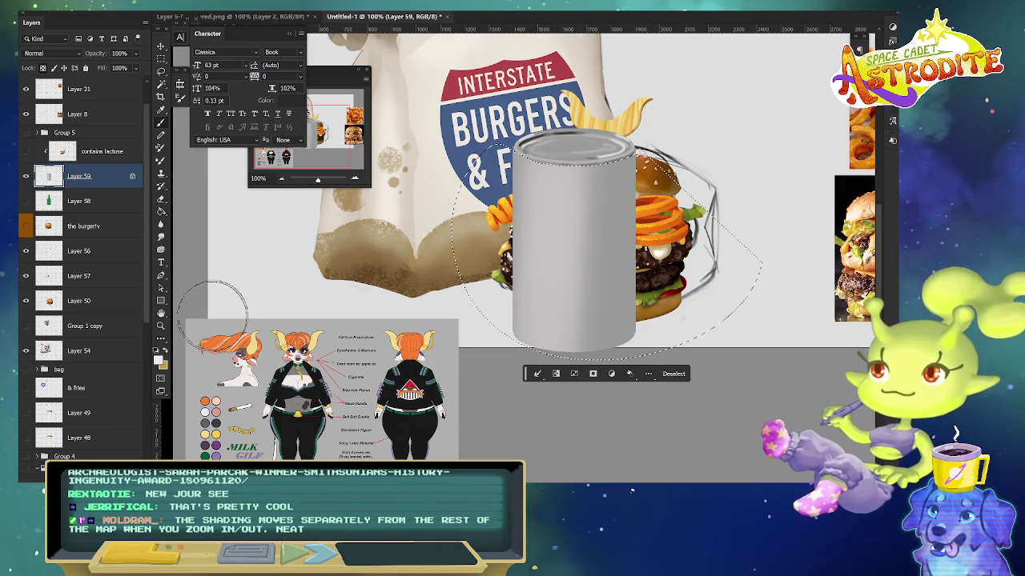
- Darken the can's right side, undo an accidental delete, and add a left-centre highlight
{"action": "left_click", "coordinate": [60, 53]}
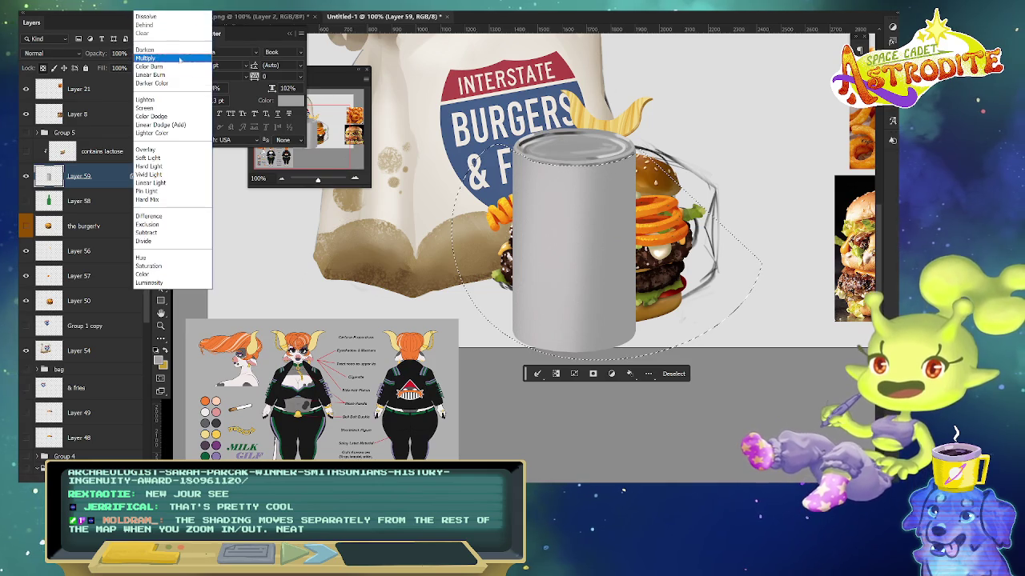
{"action": "key", "text": "Escape"}
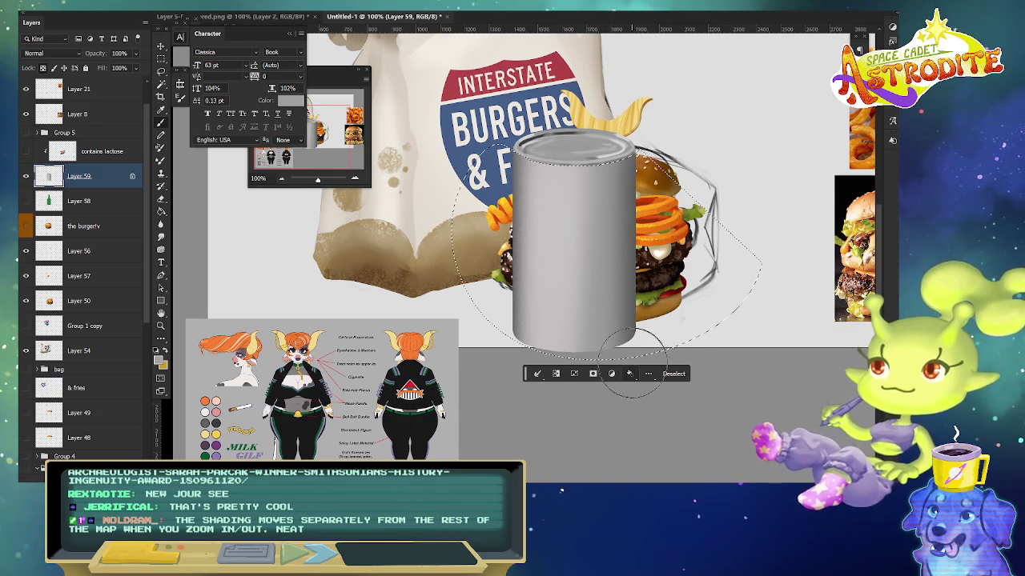
{"action": "key", "text": "ctrl+shift+z"}
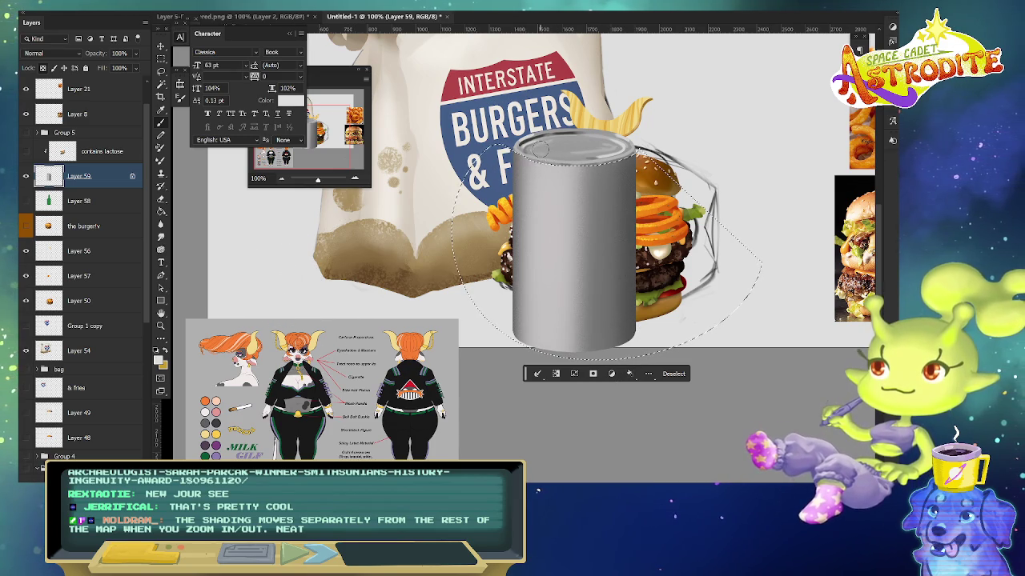
{"action": "left_click", "coordinate": [172, 6]}
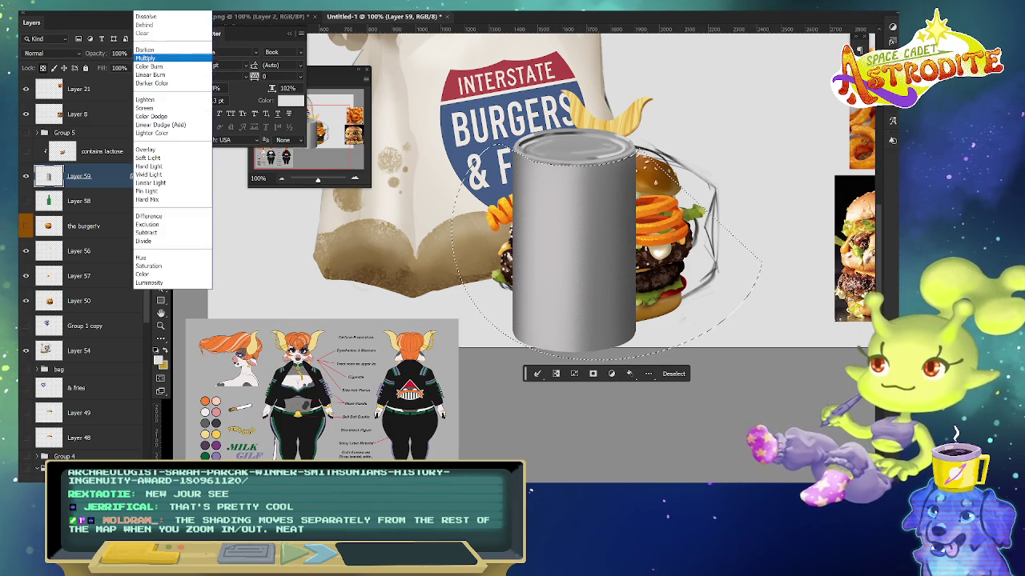
{"action": "left_click", "coordinate": [145, 57]}
{"action": "key", "text": "Delete"}
{"action": "key", "text": "ctrl+d"}
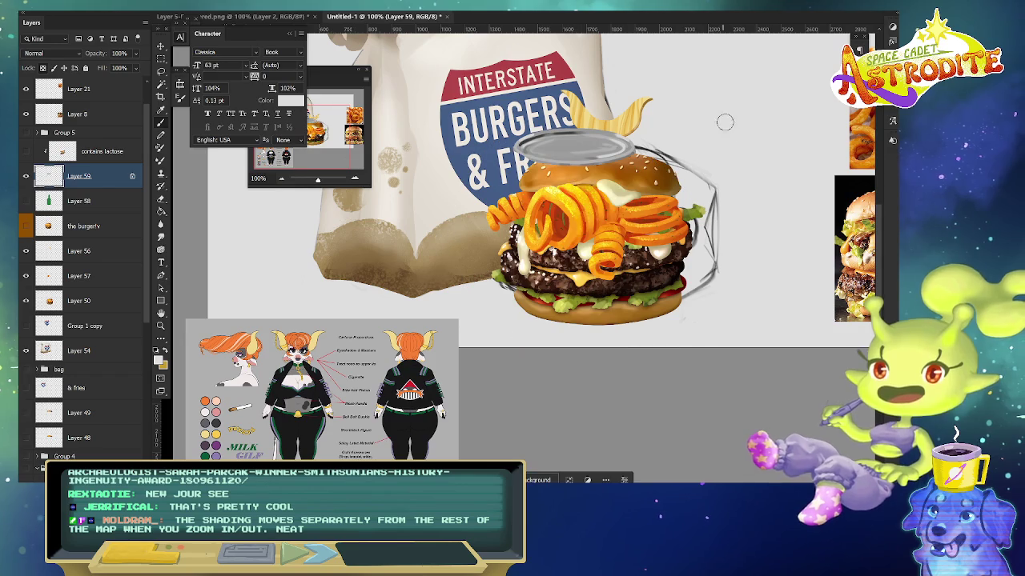
{"action": "key", "text": "ctrl+z"}
{"action": "key", "text": "ctrl+z"}
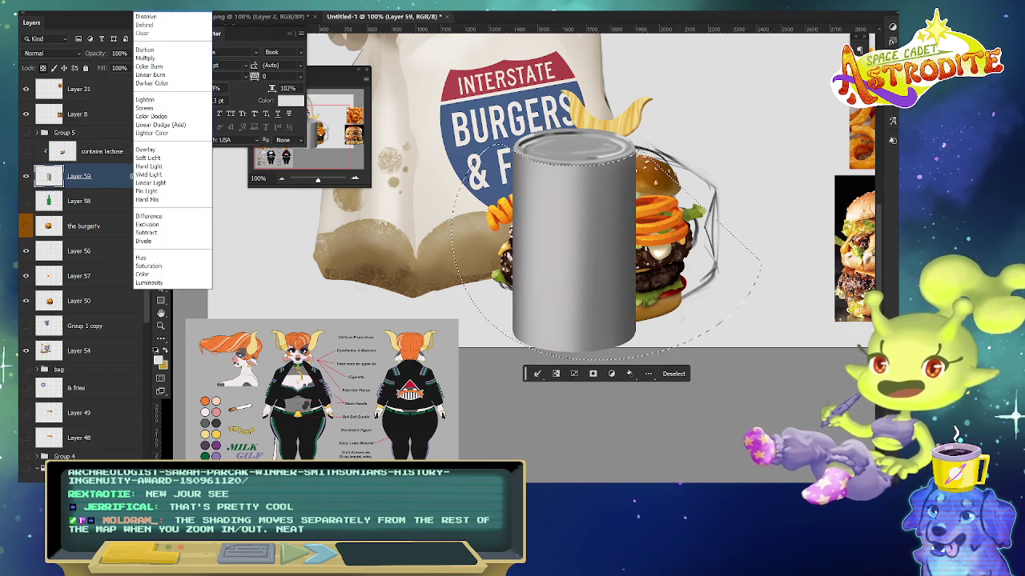
{"action": "left_click_drag", "start_coordinate": [541, 175], "coordinate": [542, 333]}
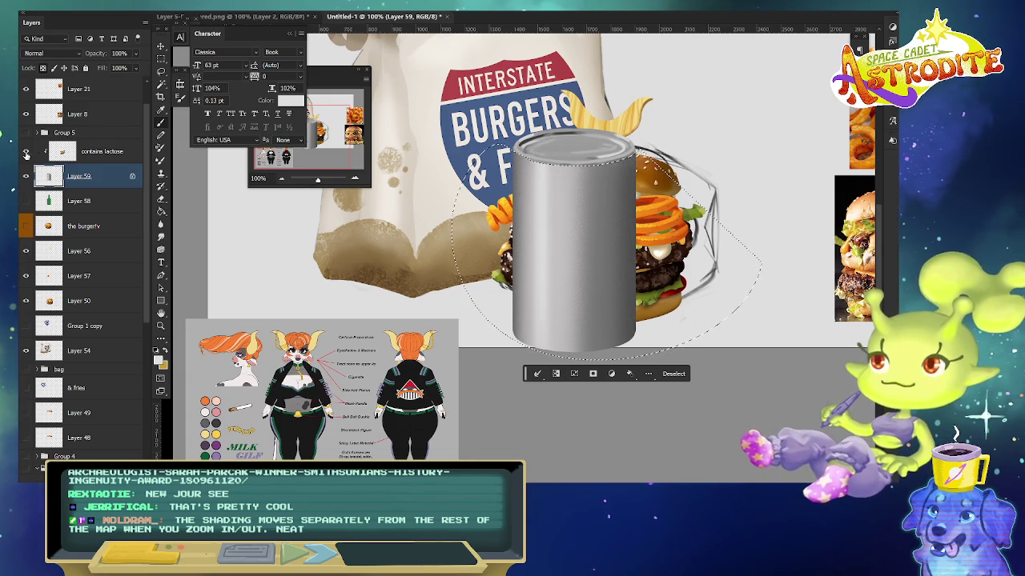
- Show the label layer again and set its blend mode to Soft Light
{"action": "left_click", "coordinate": [27, 152]}
{"action": "left_click", "coordinate": [88, 151]}
{"action": "left_click", "coordinate": [52, 53]}
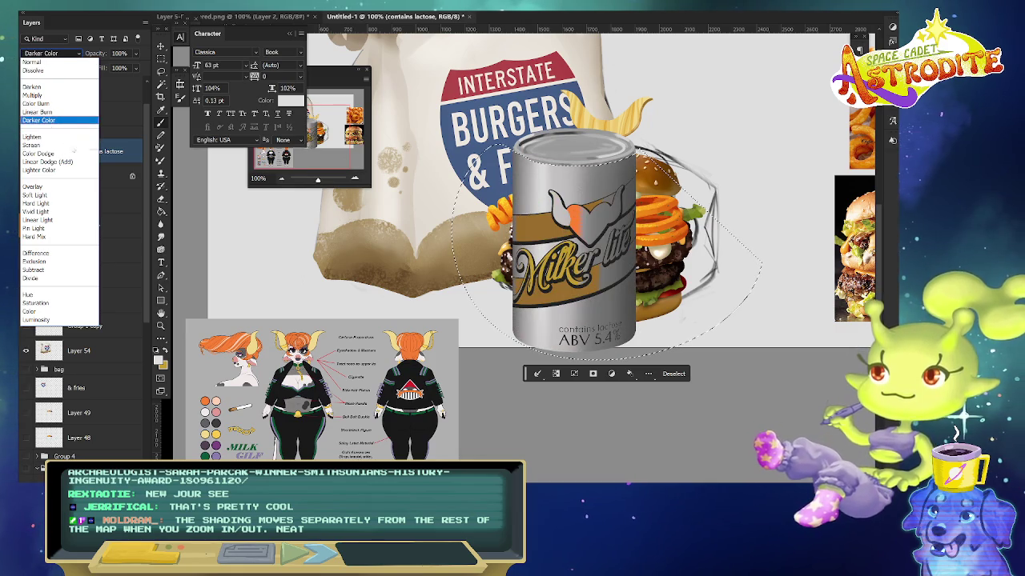
{"action": "left_click", "coordinate": [73, 196]}
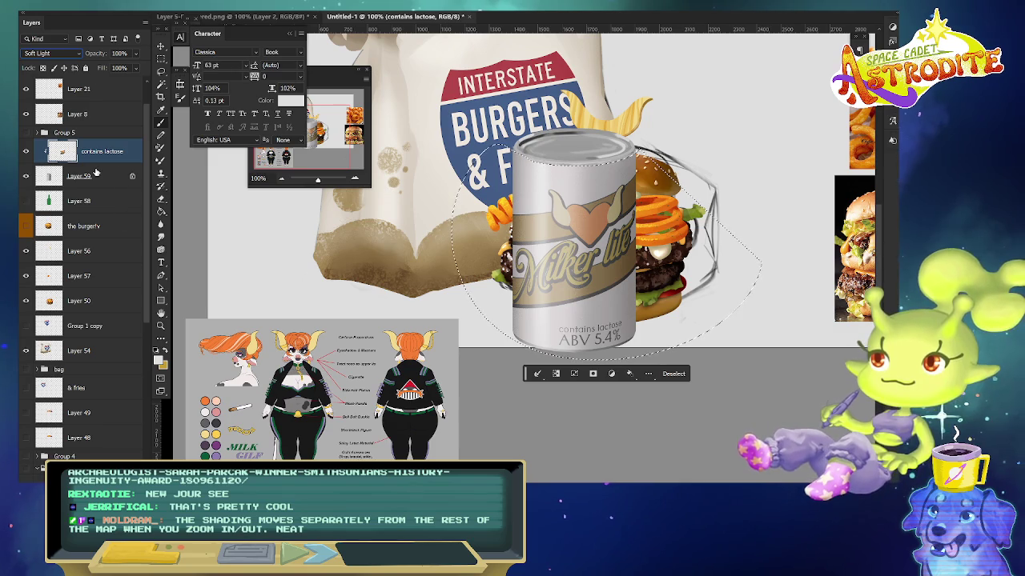
- Drop the selection and make the can's Layer 59 active with the Brush tool
{"action": "key", "text": "ctrl+d"}
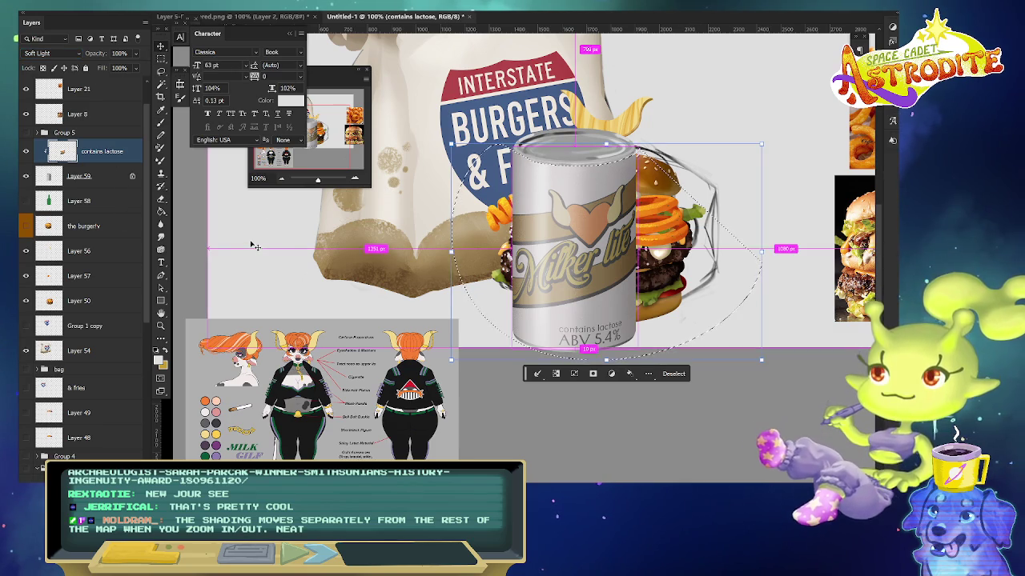
{"action": "left_click", "coordinate": [376, 280]}
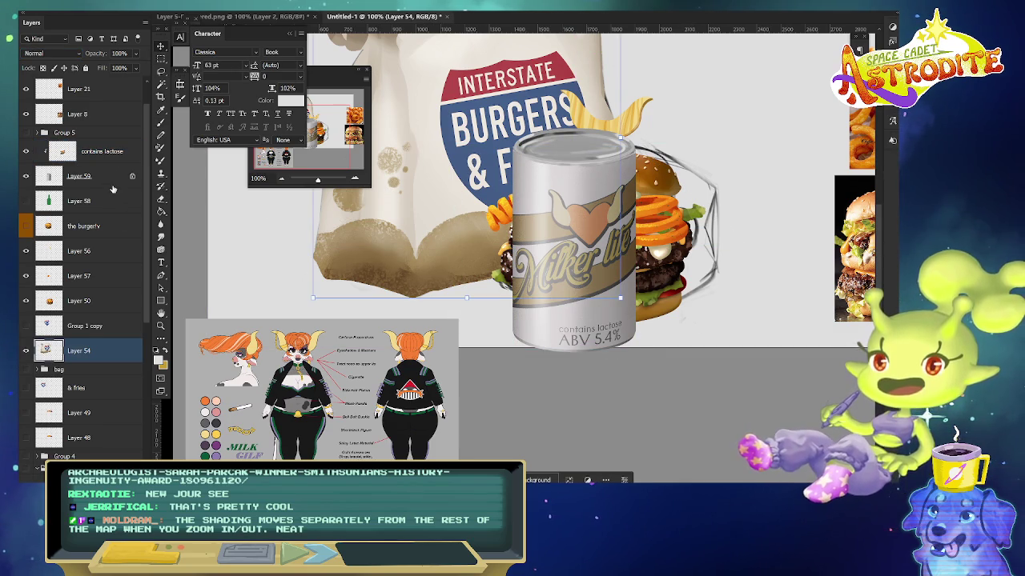
{"action": "scroll", "coordinate": [538, 231], "scroll_direction": "down", "scroll_amount": 2}
{"action": "scroll", "coordinate": [538, 231], "scroll_direction": "up", "scroll_amount": 2}
{"action": "scroll", "coordinate": [538, 232], "scroll_direction": "down", "scroll_amount": 1}
{"action": "scroll", "coordinate": [538, 232], "scroll_direction": "up", "scroll_amount": 1}
{"action": "left_click", "coordinate": [99, 175]}
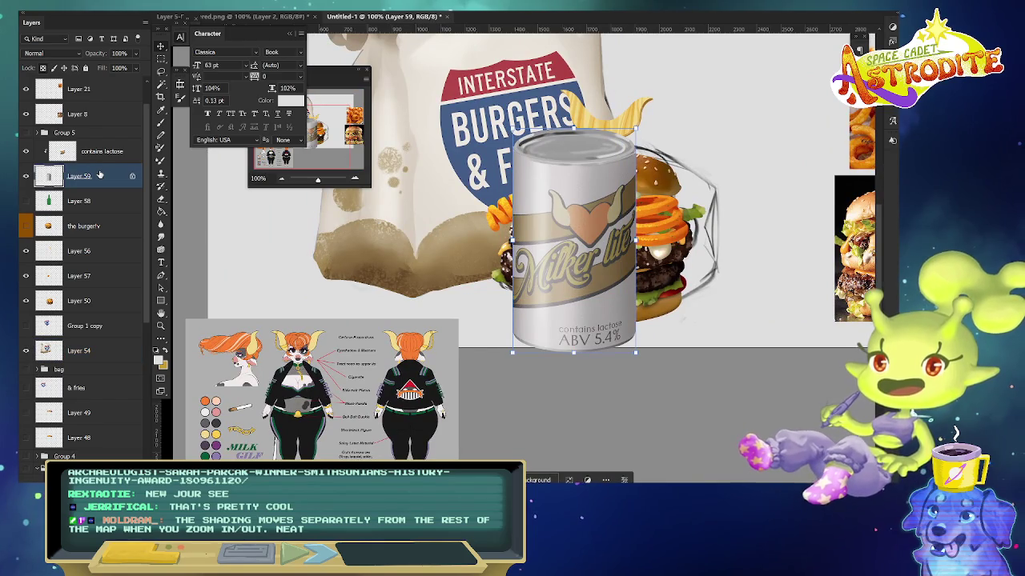
{"action": "left_click", "coordinate": [161, 121]}
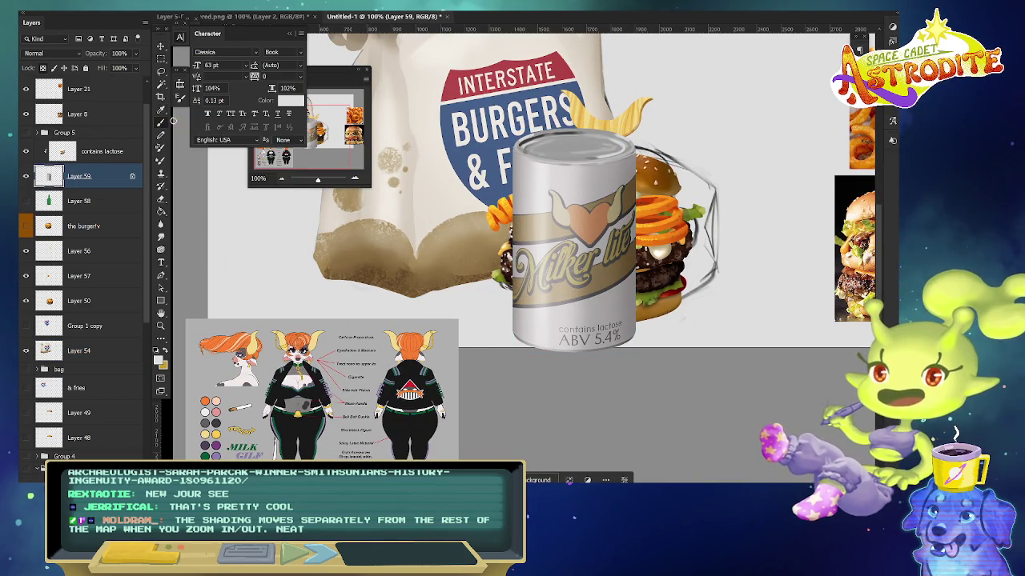
- Paint a black tab-opening mark on the can lid
{"action": "key", "text": "x"}
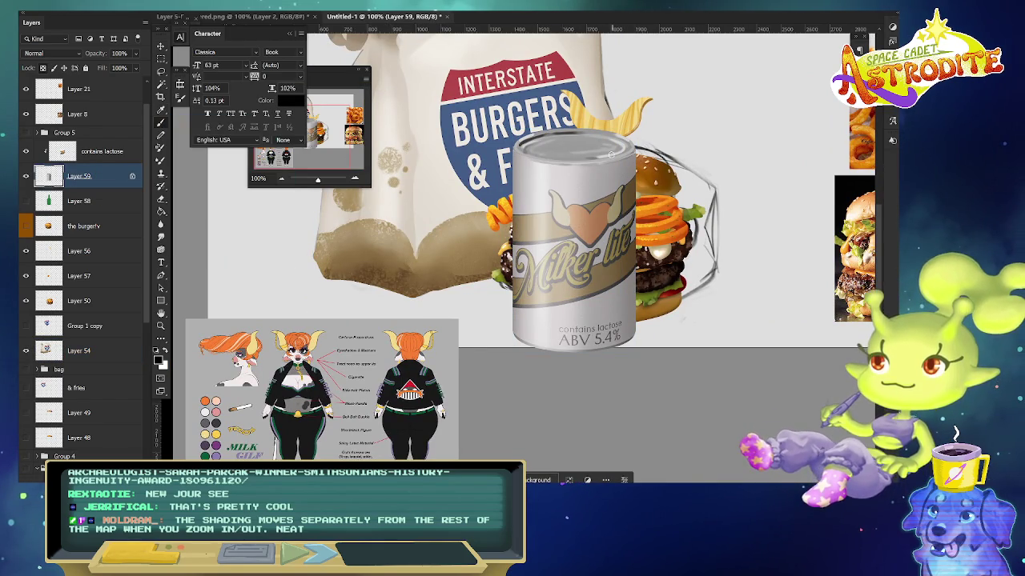
{"action": "left_click_drag", "start_coordinate": [616, 149], "coordinate": [583, 151]}
{"action": "right_click", "coordinate": [593, 146]}
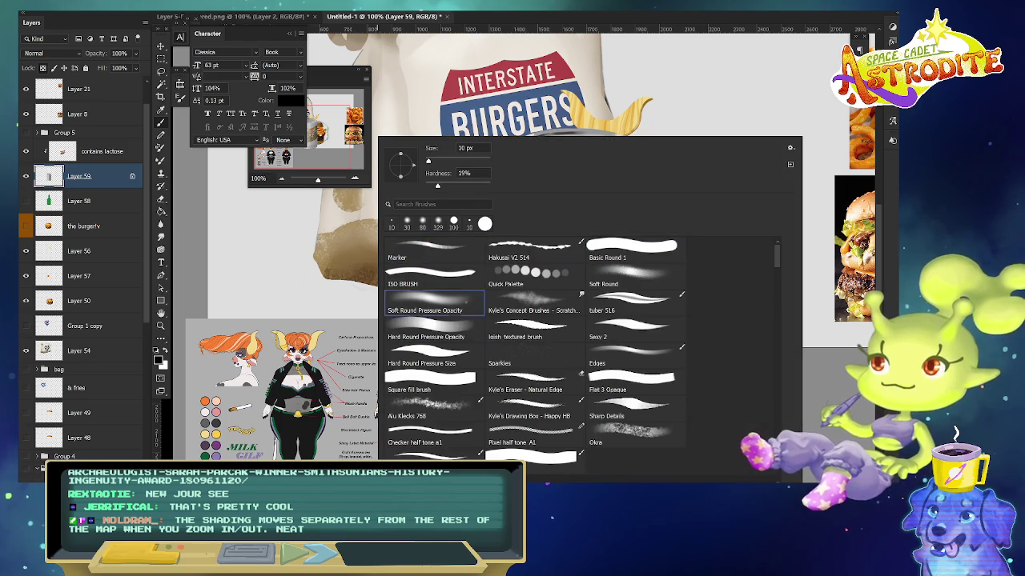
{"action": "key", "text": "Escape"}
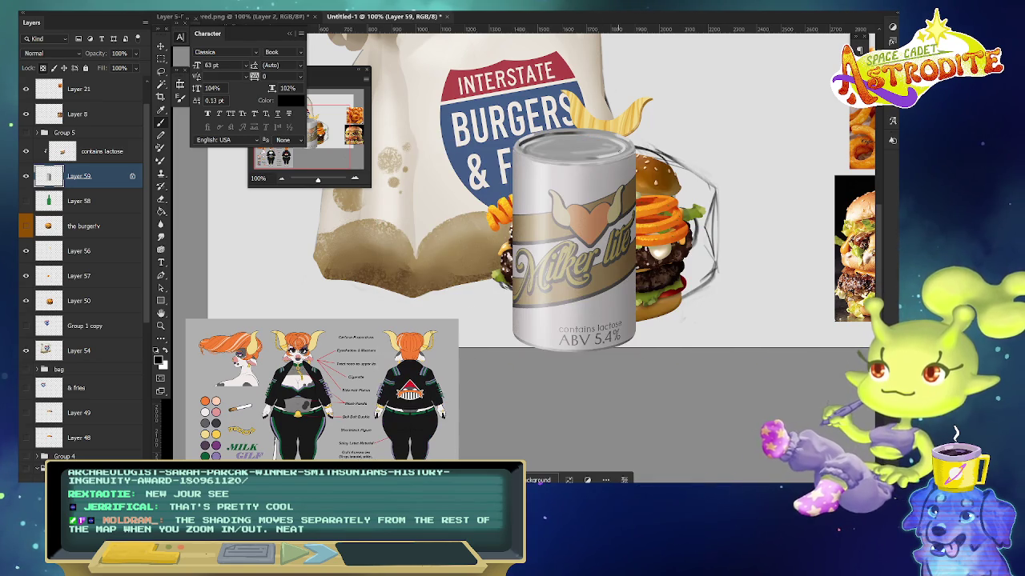
{"action": "left_click_drag", "start_coordinate": [588, 151], "coordinate": [620, 155]}
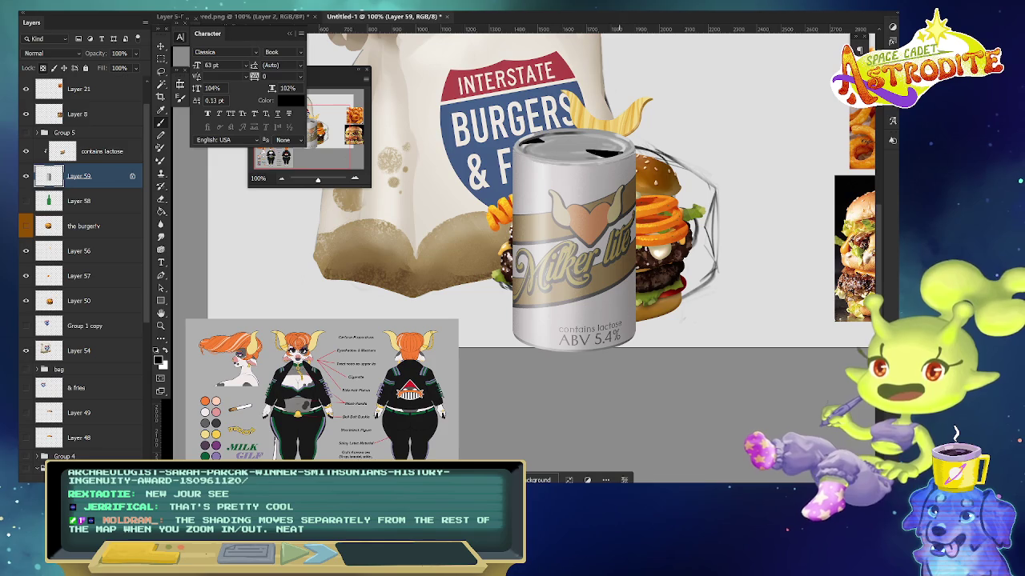
- Refine the lid mark with sampled greys, then darken and extend it along the rim
{"action": "left_click", "coordinate": [578, 149], "text": "alt"}
{"action": "left_click_drag", "start_coordinate": [602, 151], "coordinate": [590, 152]}
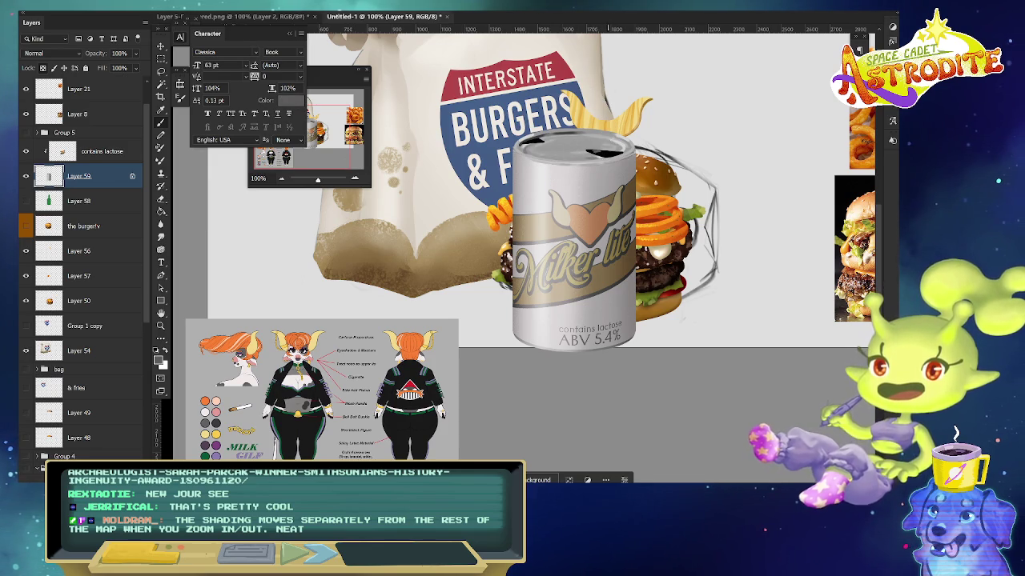
{"action": "left_click", "coordinate": [594, 149], "text": "alt"}
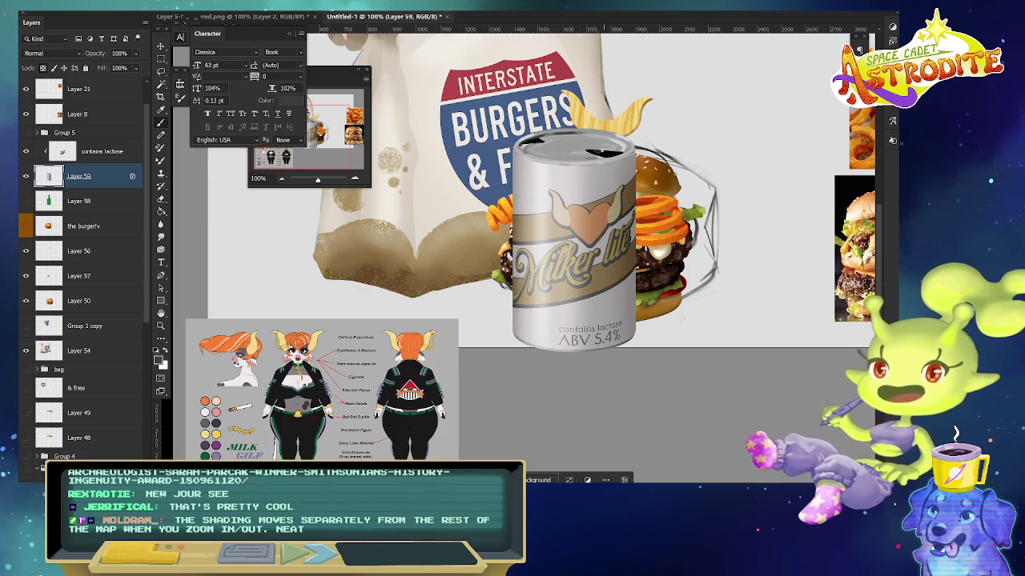
{"action": "left_click_drag", "start_coordinate": [610, 152], "coordinate": [597, 152]}
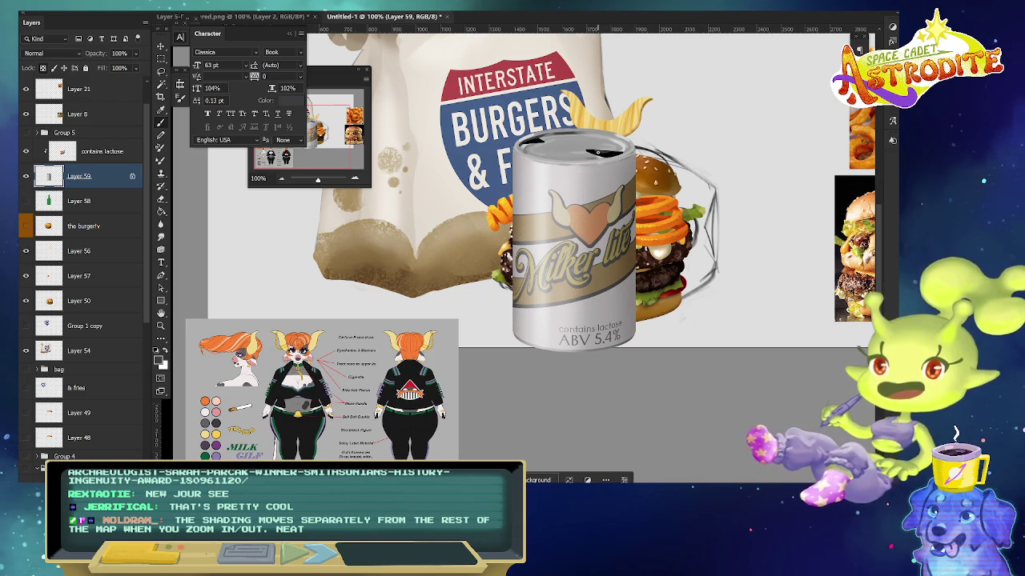
{"action": "left_click", "coordinate": [628, 146], "text": "alt"}
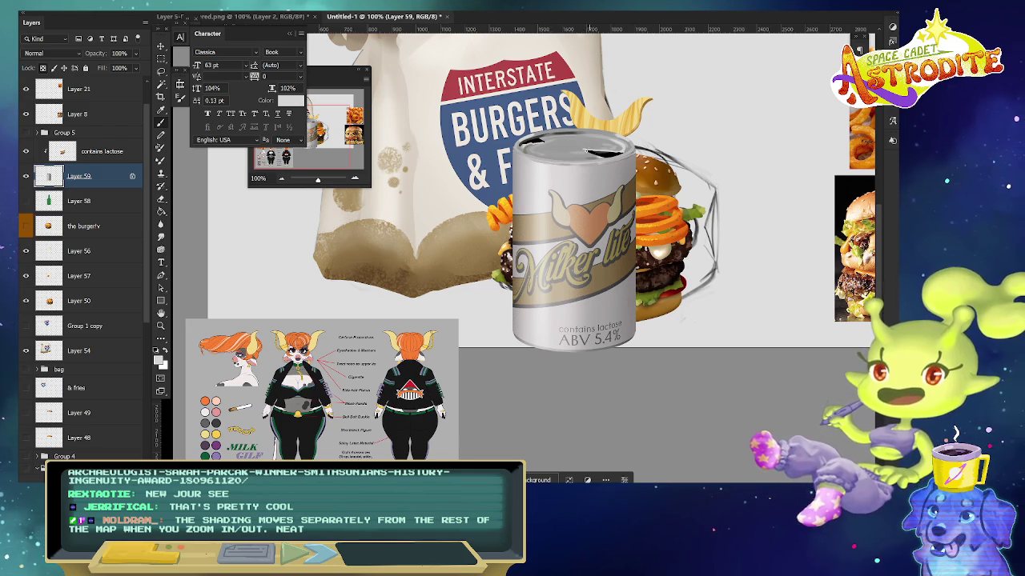
{"action": "key", "text": "x"}
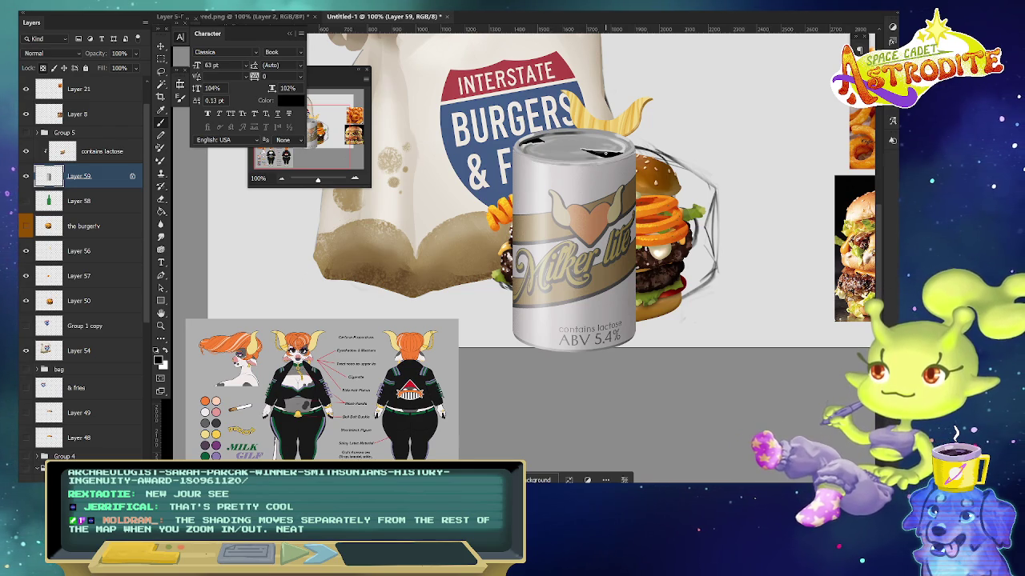
{"action": "left_click_drag", "start_coordinate": [583, 152], "coordinate": [613, 158]}
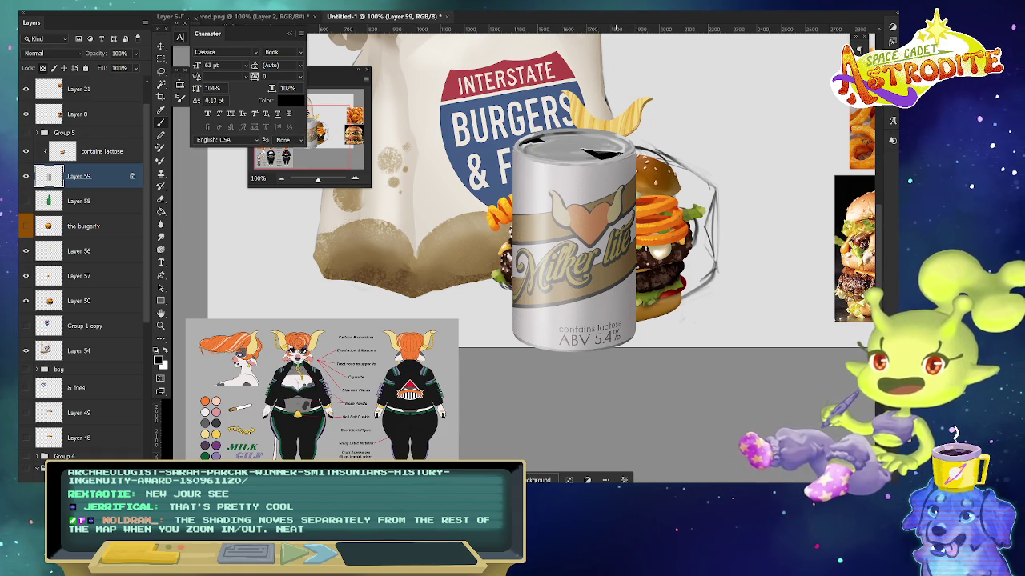
{"action": "left_click_drag", "start_coordinate": [742, 280], "coordinate": [722, 254]}
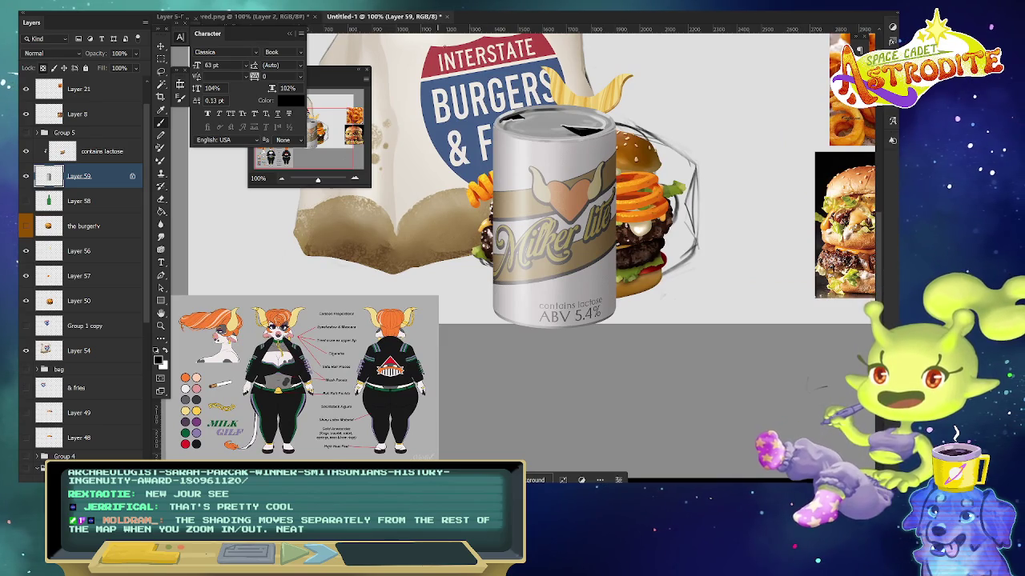
- Give Layer 59 Bevel & Emboss with size 250 and shadow opacity 73
{"action": "double_click", "coordinate": [108, 177]}
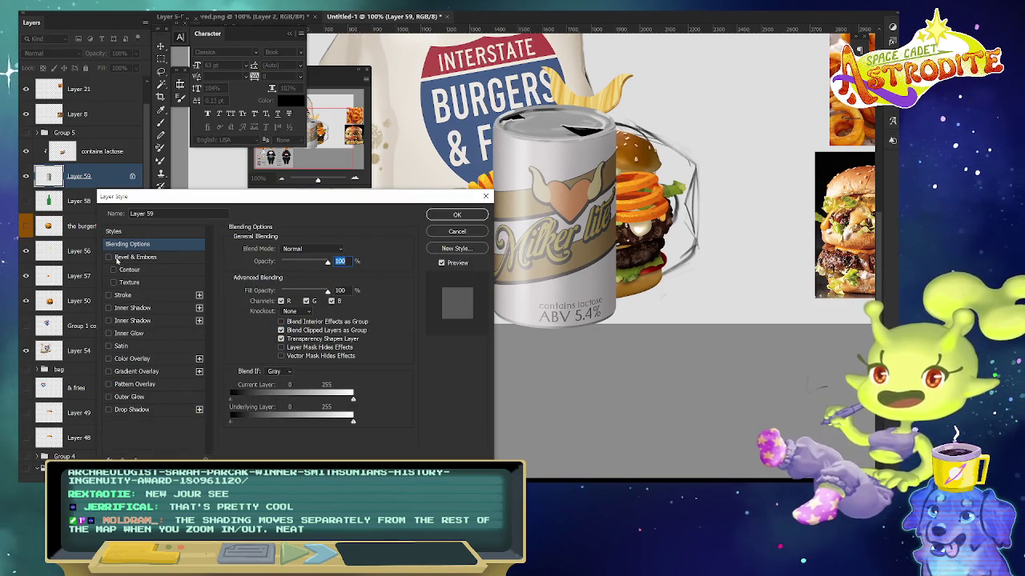
{"action": "left_click", "coordinate": [109, 257]}
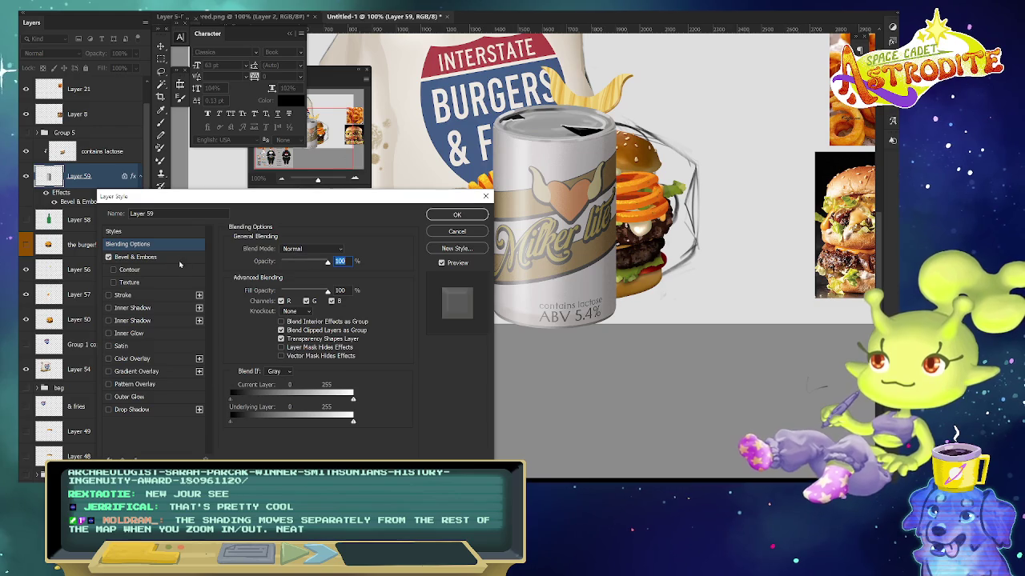
{"action": "left_click", "coordinate": [140, 257]}
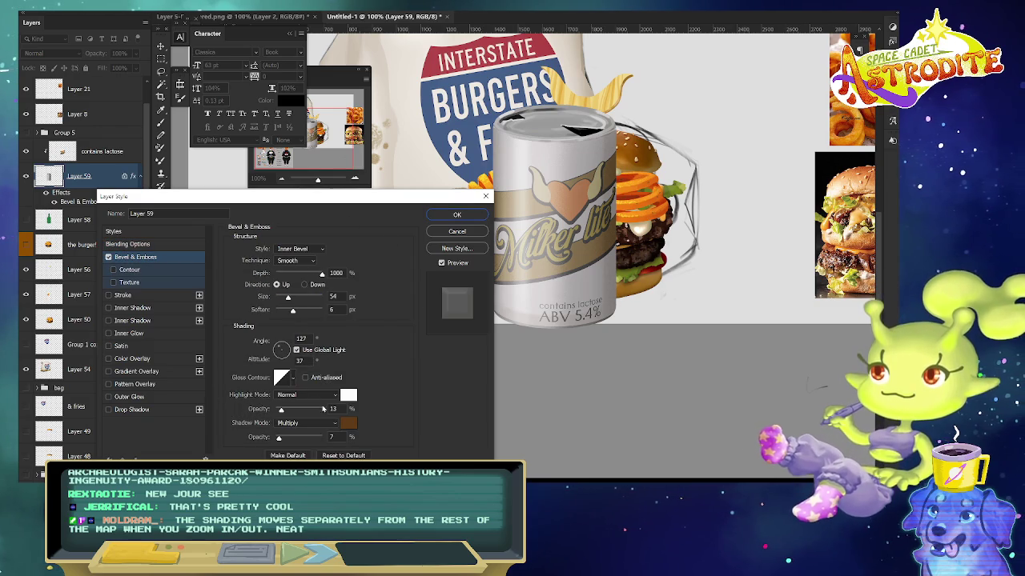
{"action": "left_click_drag", "start_coordinate": [306, 298], "coordinate": [366, 313]}
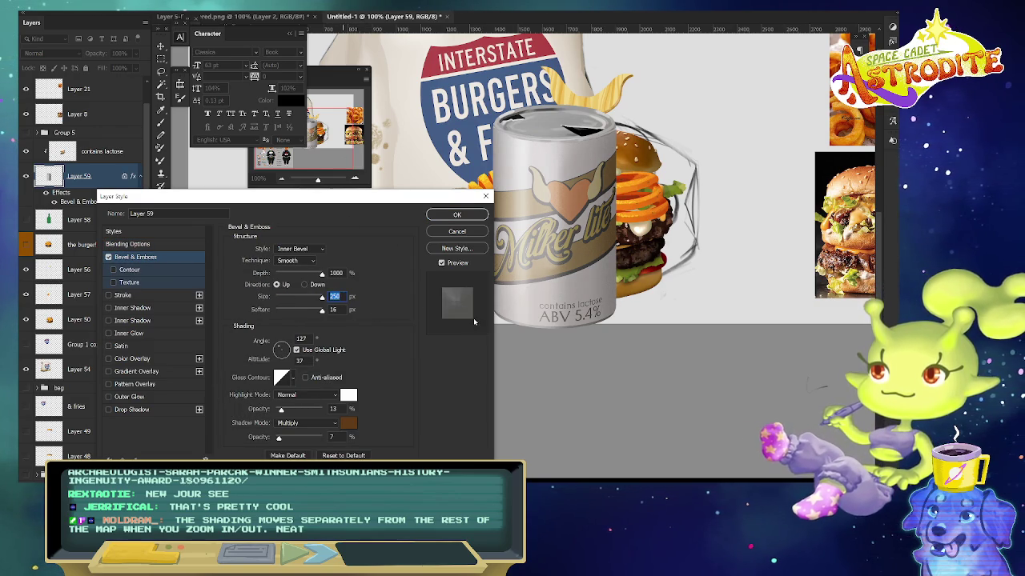
{"action": "mouse_move", "coordinate": [278, 437]}
{"action": "left_mouse_down"}
{"action": "mouse_move", "coordinate": [309, 437]}
{"action": "mouse_move", "coordinate": [286, 437]}
{"action": "left_mouse_up"}
{"action": "left_click", "coordinate": [448, 214]}
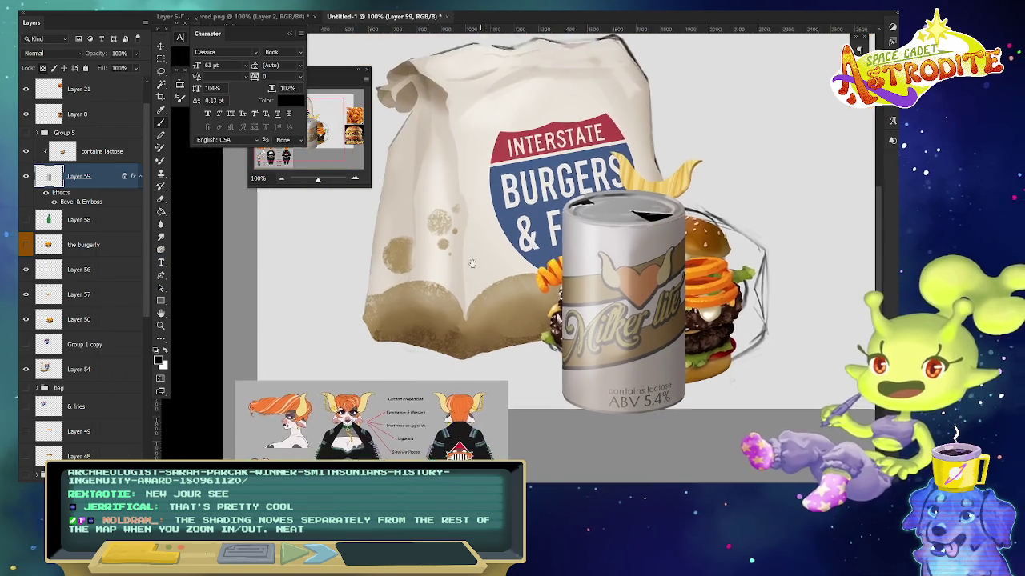
{"action": "left_click_drag", "start_coordinate": [414, 189], "coordinate": [470, 260]}
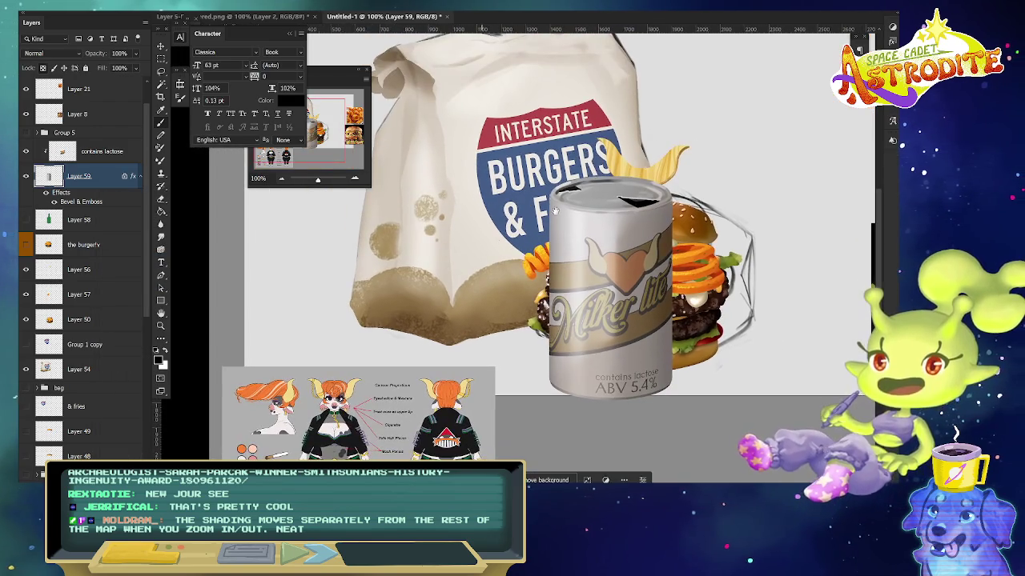
- Add a smaller Inner Shadow to Layer 59 and duplicate it as Layer 64
{"action": "double_click", "coordinate": [100, 192]}
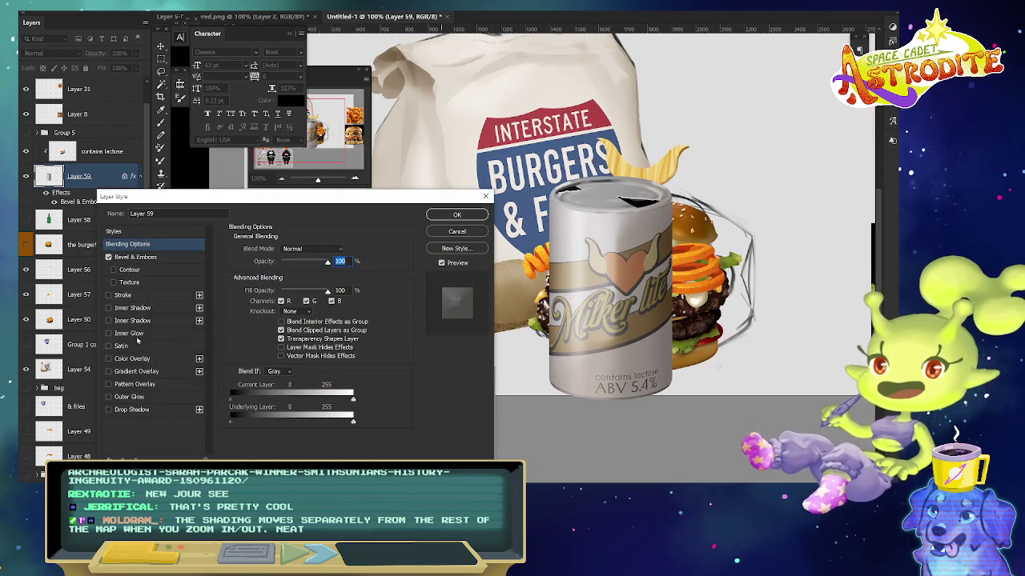
{"action": "left_click", "coordinate": [142, 308]}
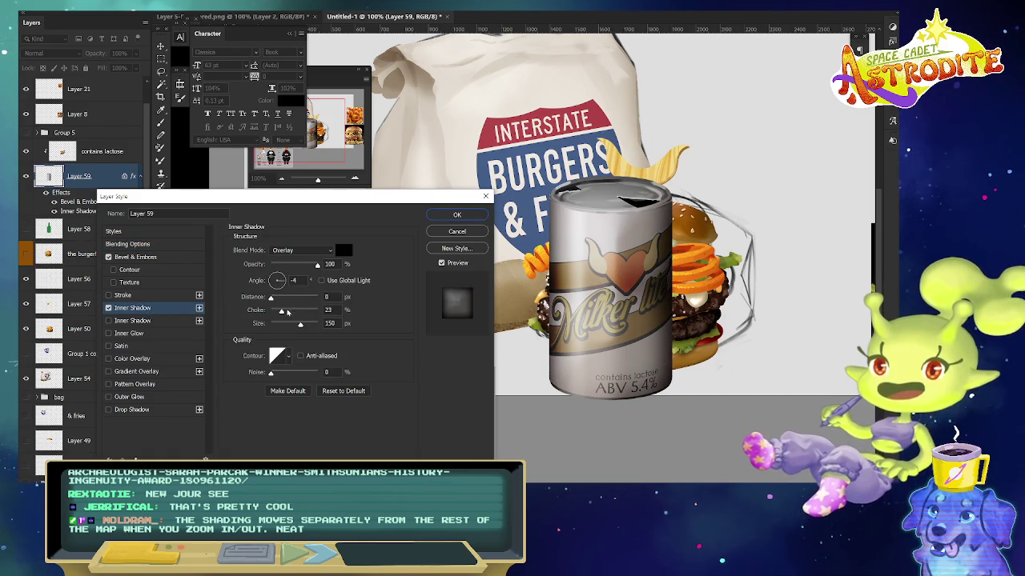
{"action": "left_click_drag", "start_coordinate": [301, 324], "coordinate": [273, 325]}
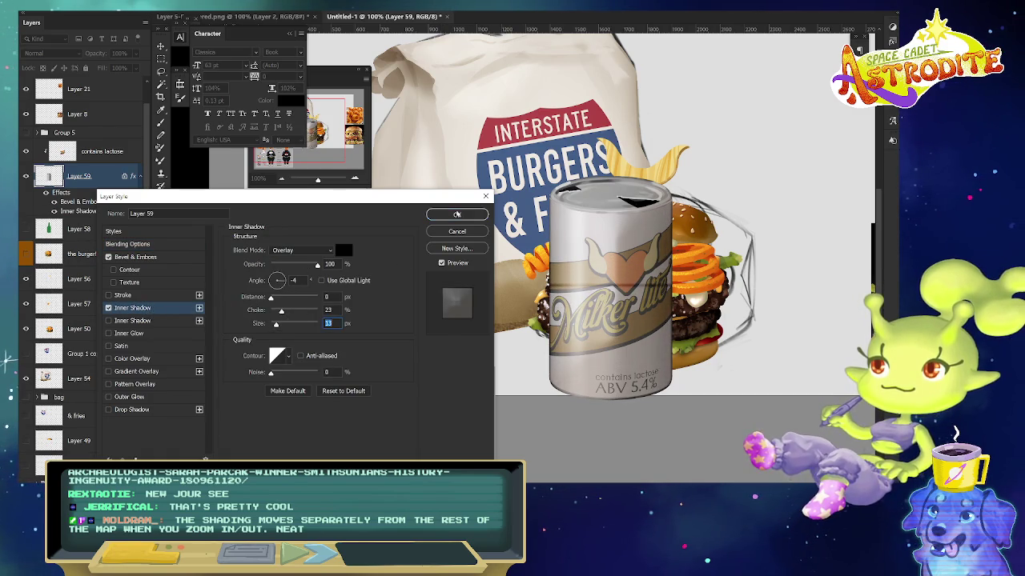
{"action": "left_click", "coordinate": [457, 214]}
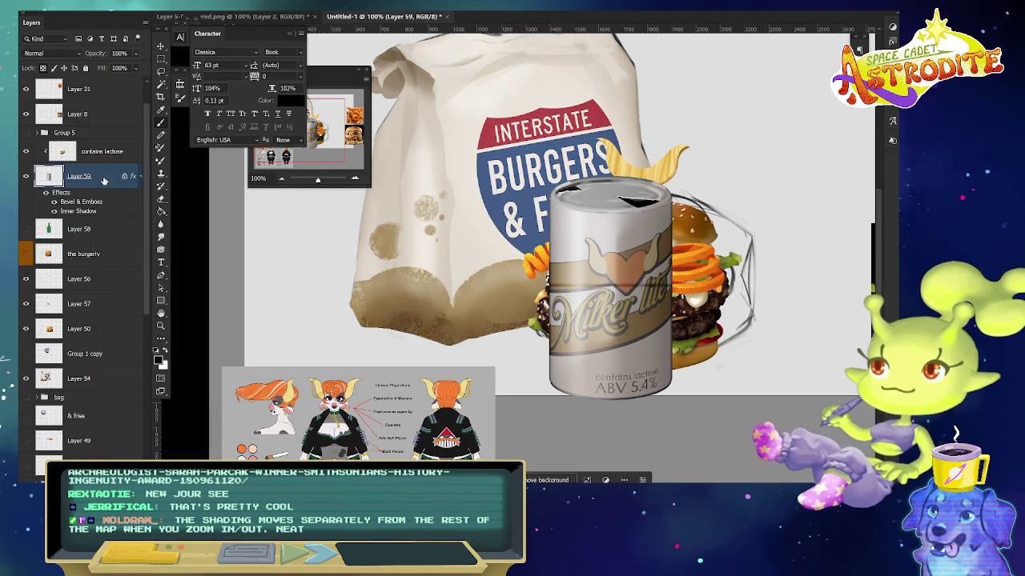
{"action": "key", "text": "ctrl+j"}
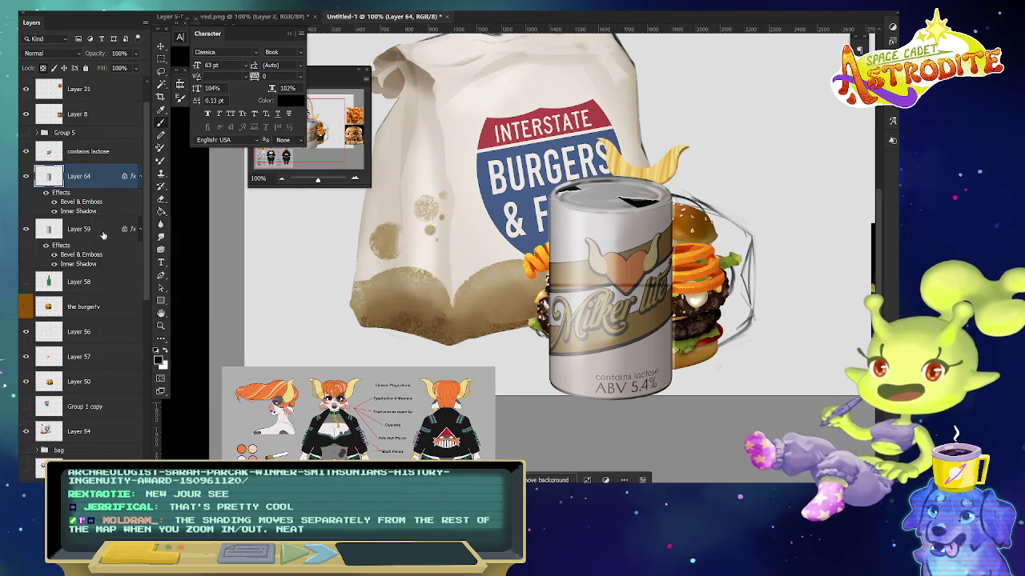
- Hide Layer 64's Inner Shadow and collapse the effect lists under the can layers
{"action": "left_click", "coordinate": [55, 211]}
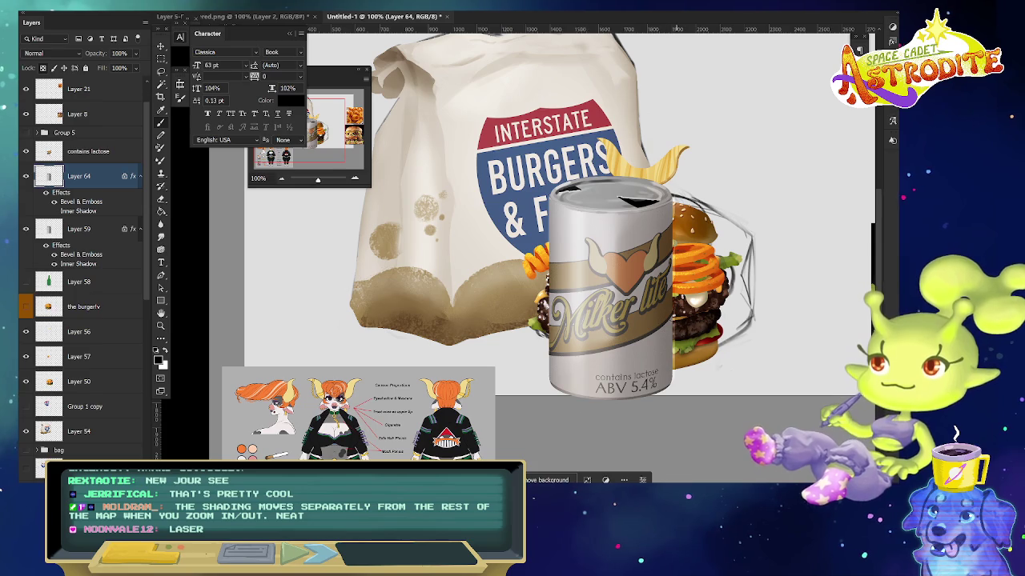
{"action": "key", "text": "v"}
{"action": "left_click", "coordinate": [101, 227]}
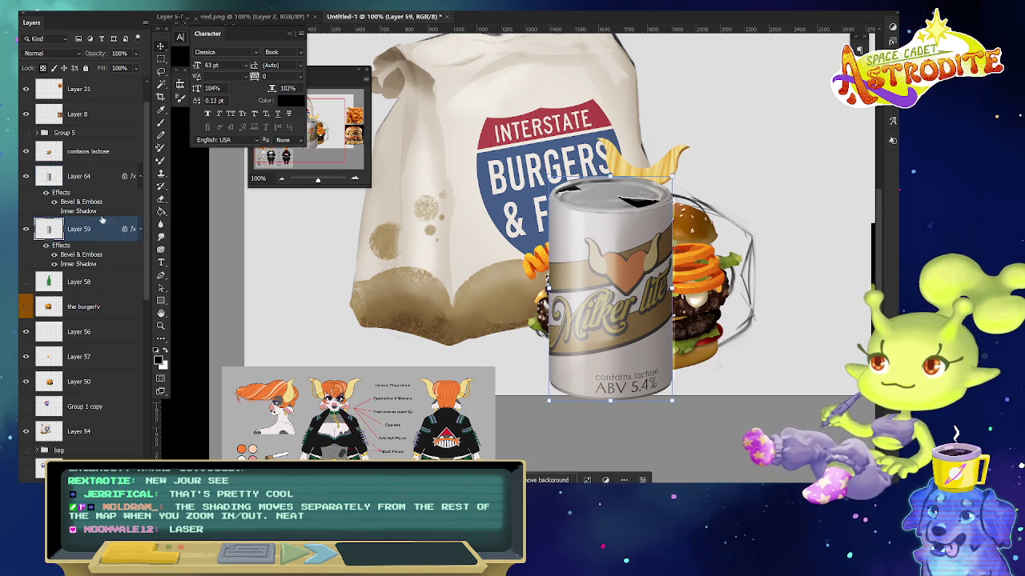
{"action": "left_click", "coordinate": [104, 194]}
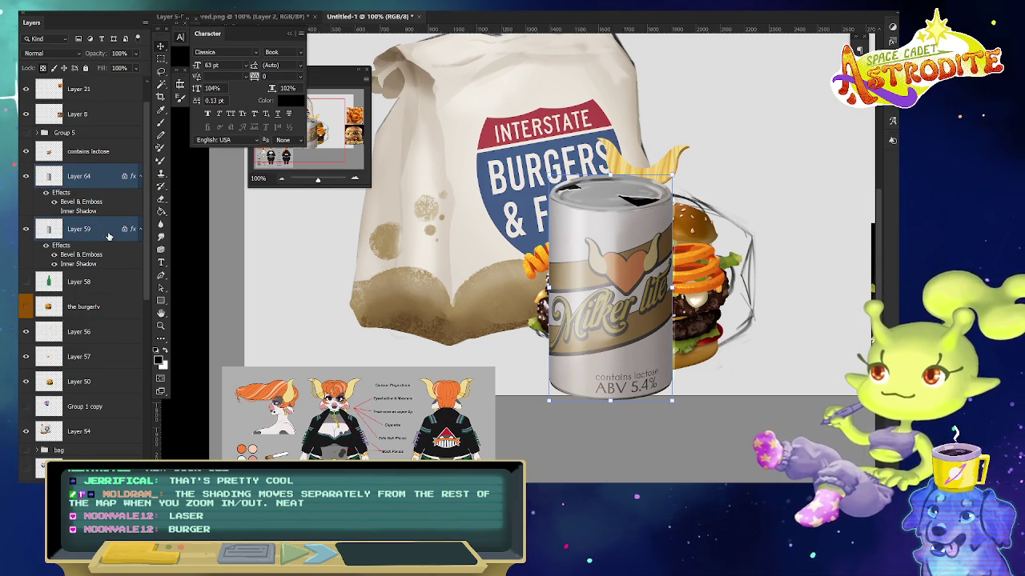
{"action": "left_click", "coordinate": [140, 229], "text": "alt"}
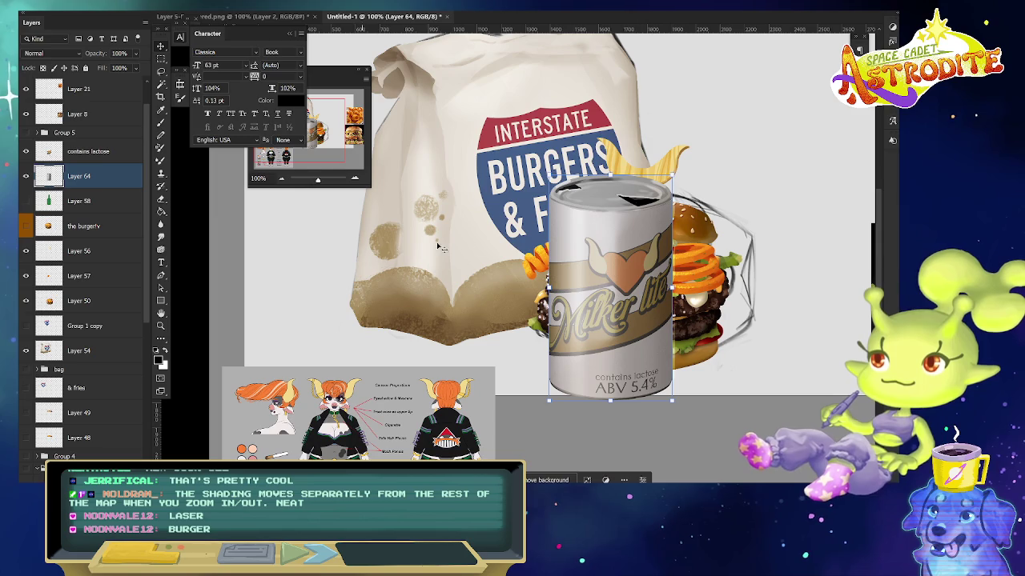
- Merge Layer 64 into the contains lactose layer and move the can in front of the bag
{"action": "mouse_move", "coordinate": [631, 323]}
{"action": "left_mouse_down"}
{"action": "mouse_move", "coordinate": [787, 212]}
{"action": "mouse_move", "coordinate": [659, 309]}
{"action": "left_mouse_up"}
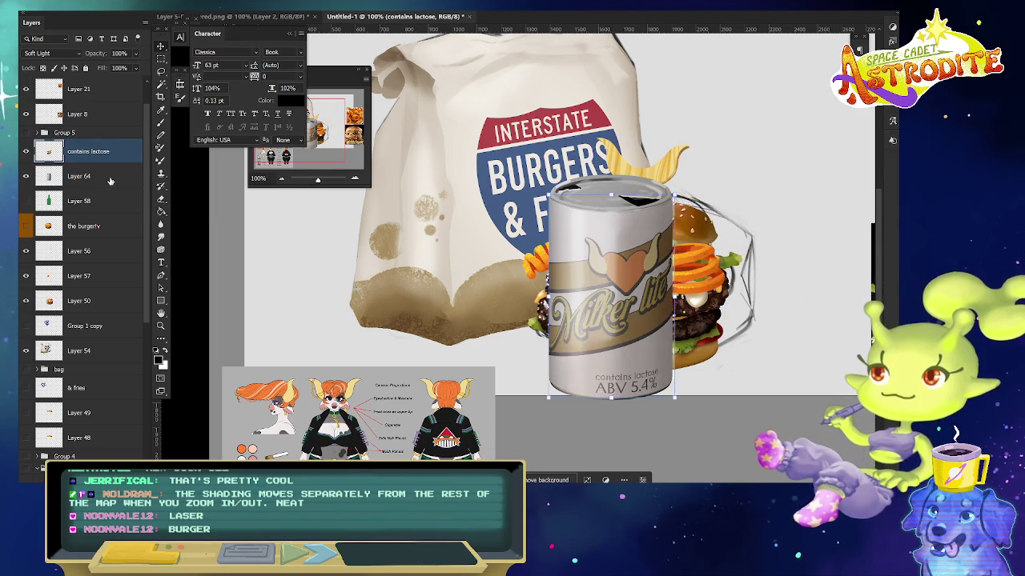
{"action": "left_click", "coordinate": [113, 185], "text": "shift"}
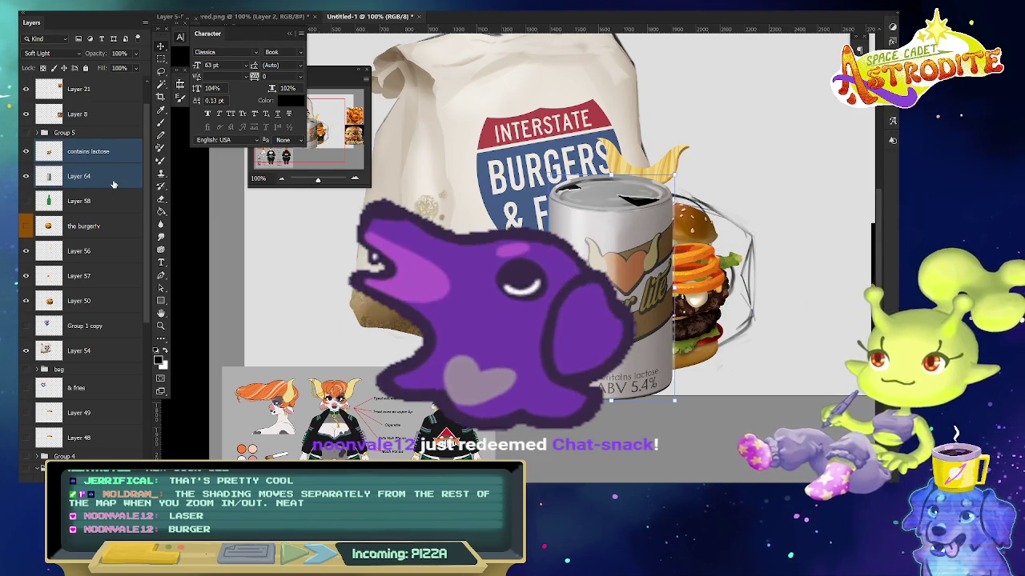
{"action": "key", "text": "ctrl+e"}
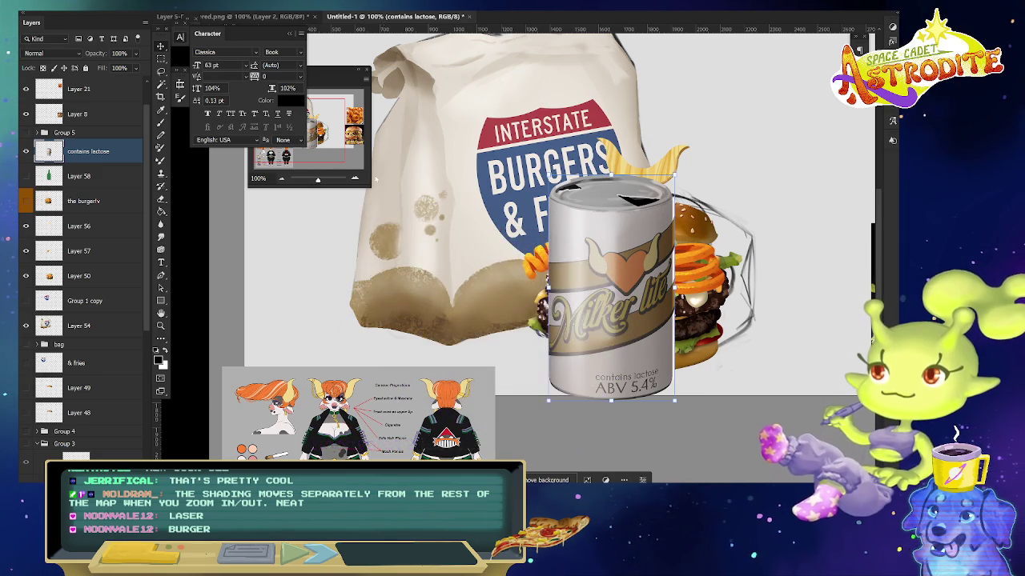
{"action": "left_click_drag", "start_coordinate": [589, 308], "coordinate": [471, 298]}
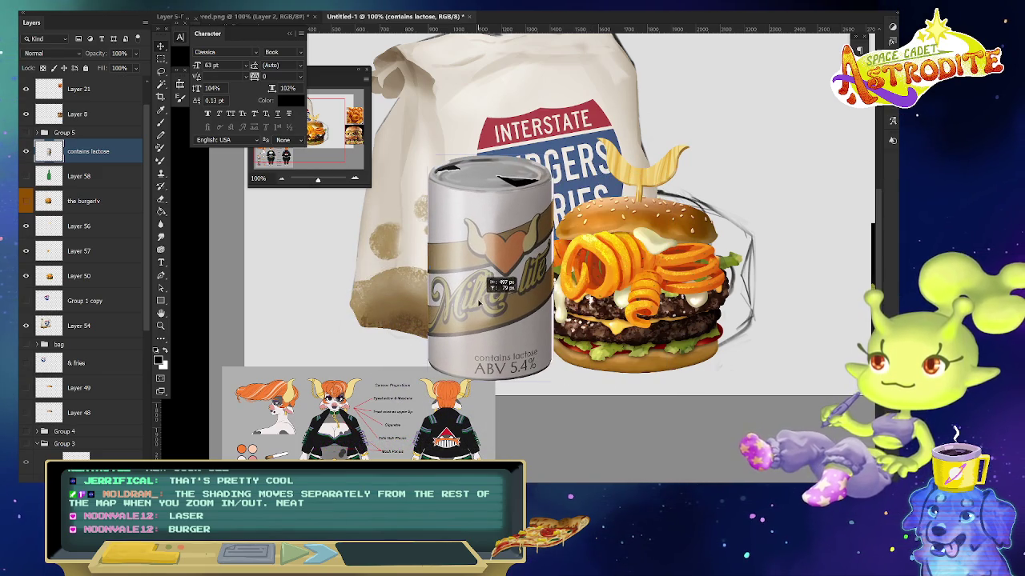
- Undo the merge, clip the contains lactose label to Layer 64, then merge them into one layer
{"action": "key", "text": "ctrl+z"}
{"action": "key", "text": "ctrl+z"}
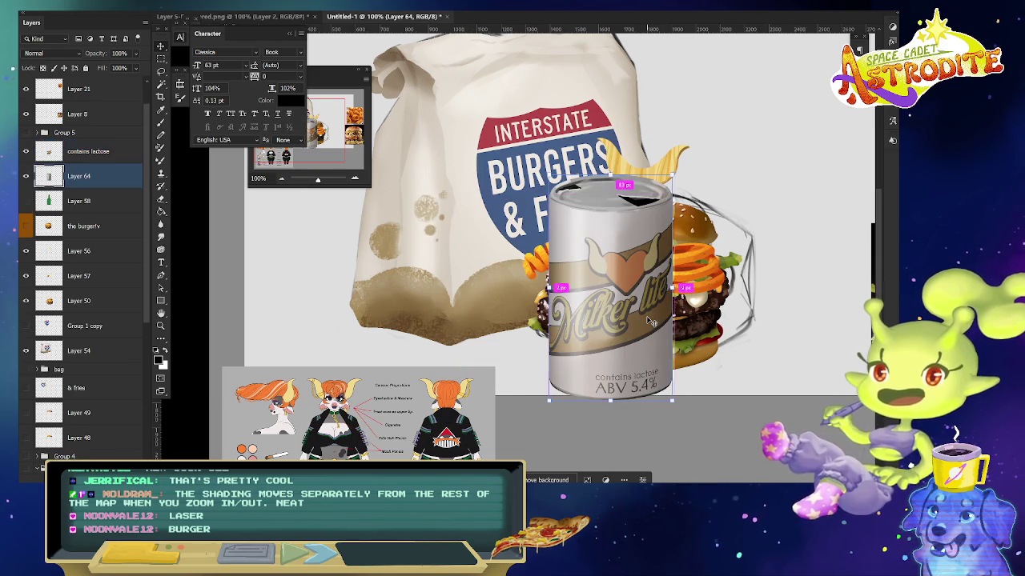
{"action": "right_click", "coordinate": [122, 151]}
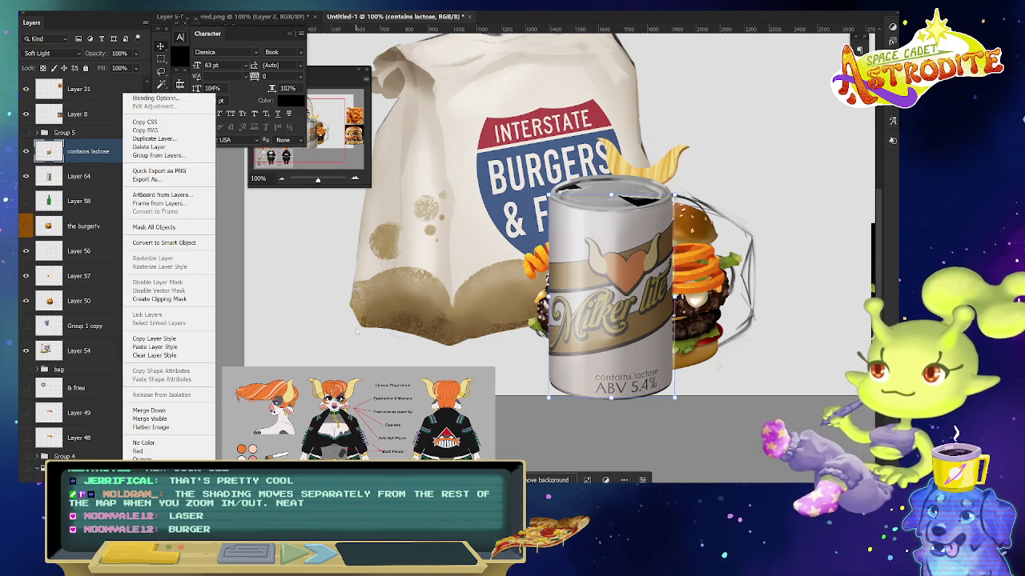
{"action": "left_click", "coordinate": [613, 324]}
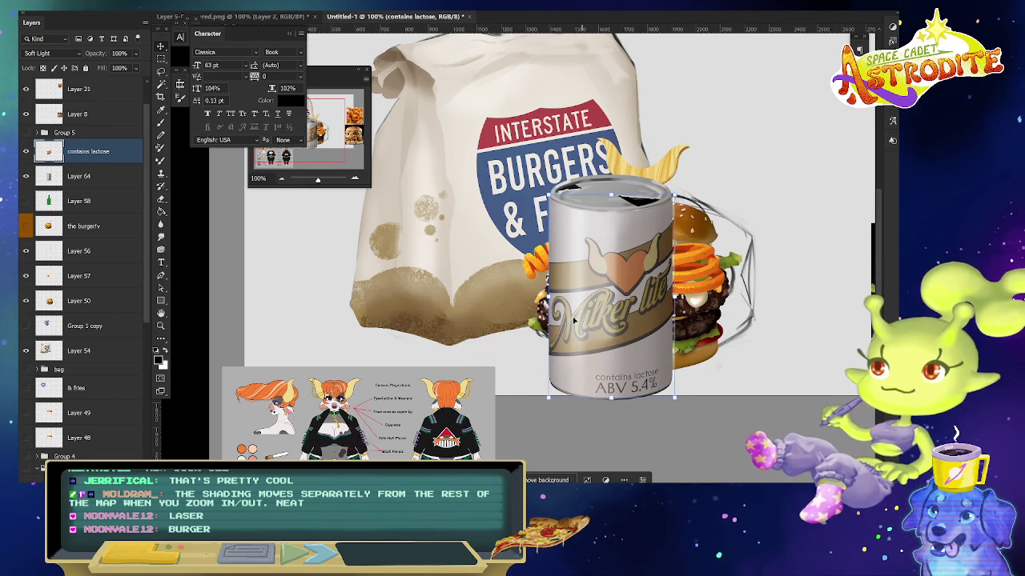
{"action": "right_click", "coordinate": [130, 166]}
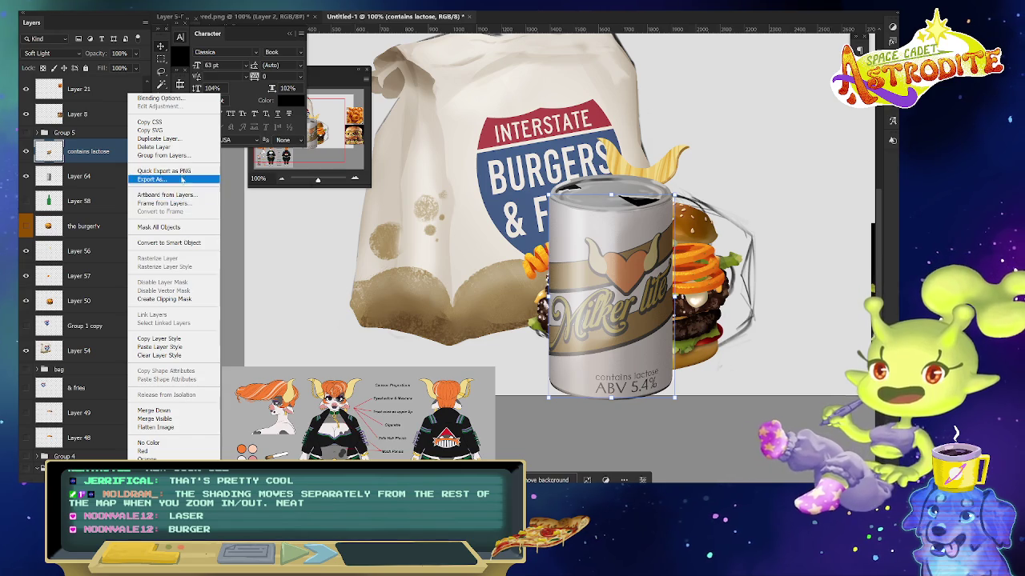
{"action": "left_click", "coordinate": [192, 298]}
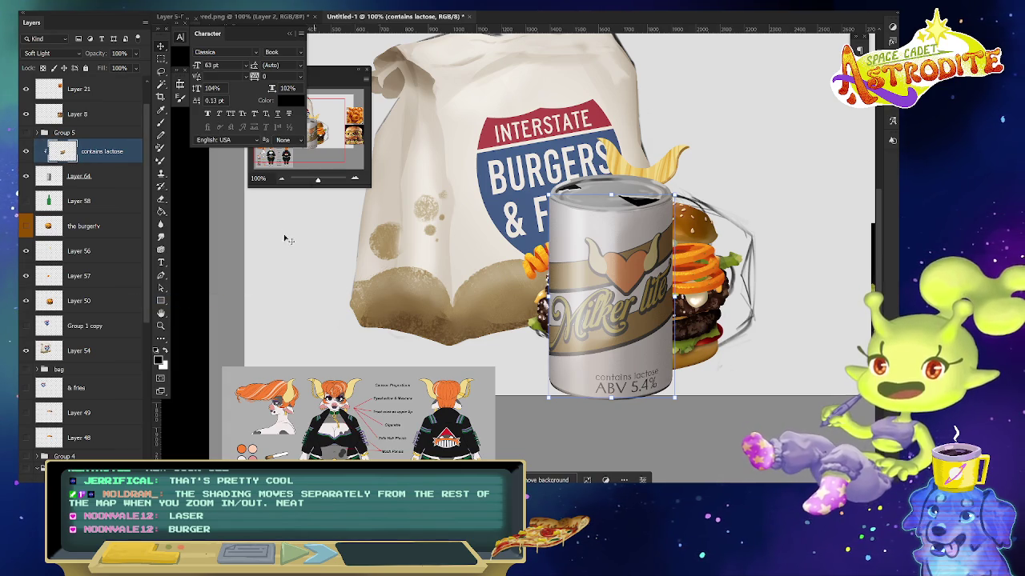
{"action": "left_click", "coordinate": [118, 185], "text": "shift"}
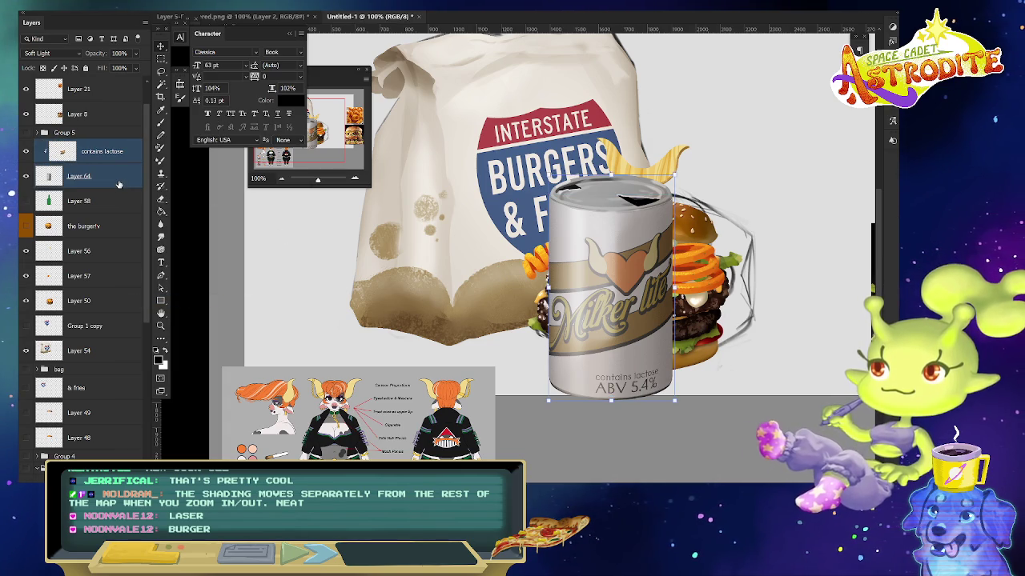
{"action": "key", "text": "ctrl+e"}
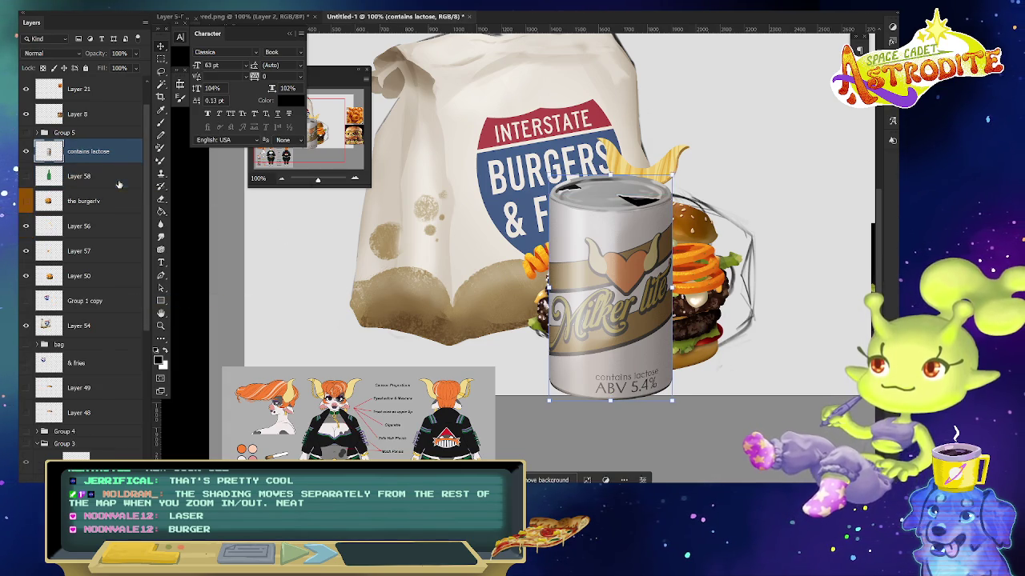
- Place the can right of the burger, restack its layer, nudge it up, and start saving under a new name
{"action": "mouse_move", "coordinate": [639, 363]}
{"action": "left_mouse_down"}
{"action": "mouse_move", "coordinate": [746, 298]}
{"action": "mouse_move", "coordinate": [305, 293]}
{"action": "mouse_move", "coordinate": [571, 325]}
{"action": "mouse_move", "coordinate": [861, 324]}
{"action": "mouse_move", "coordinate": [804, 326]}
{"action": "left_mouse_up"}
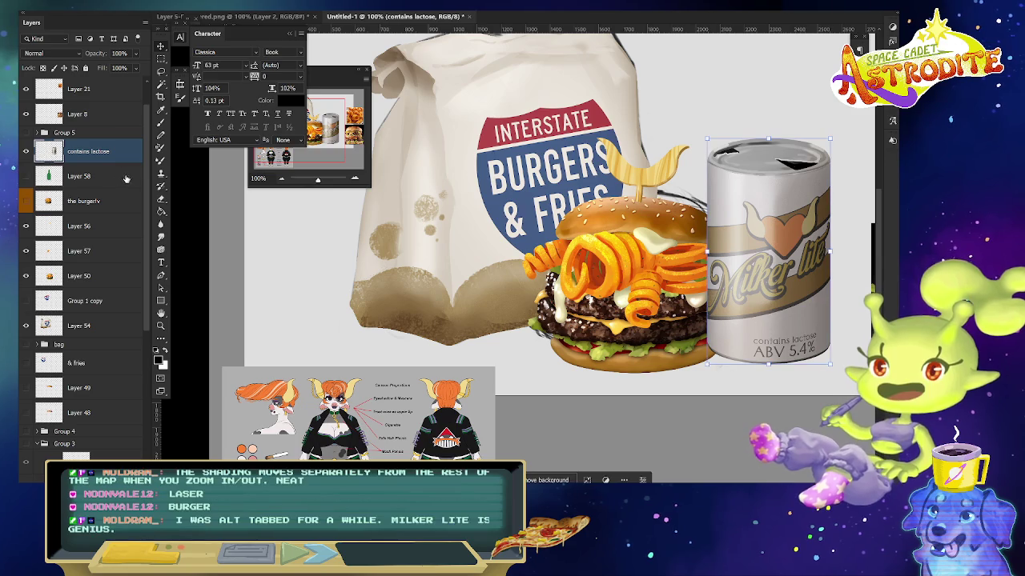
{"action": "left_click_drag", "start_coordinate": [88, 151], "coordinate": [88, 276]}
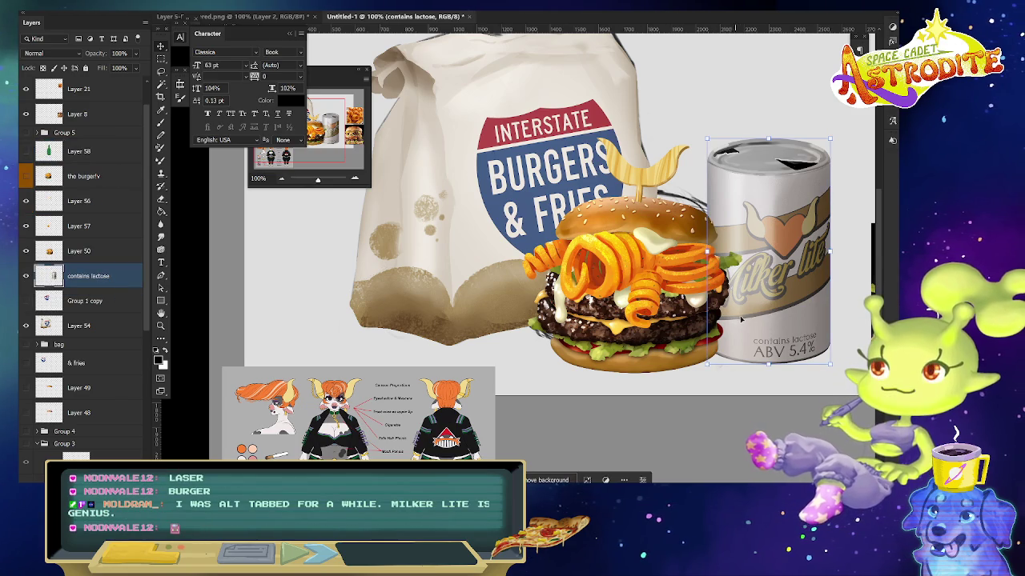
{"action": "left_click_drag", "start_coordinate": [738, 319], "coordinate": [751, 302]}
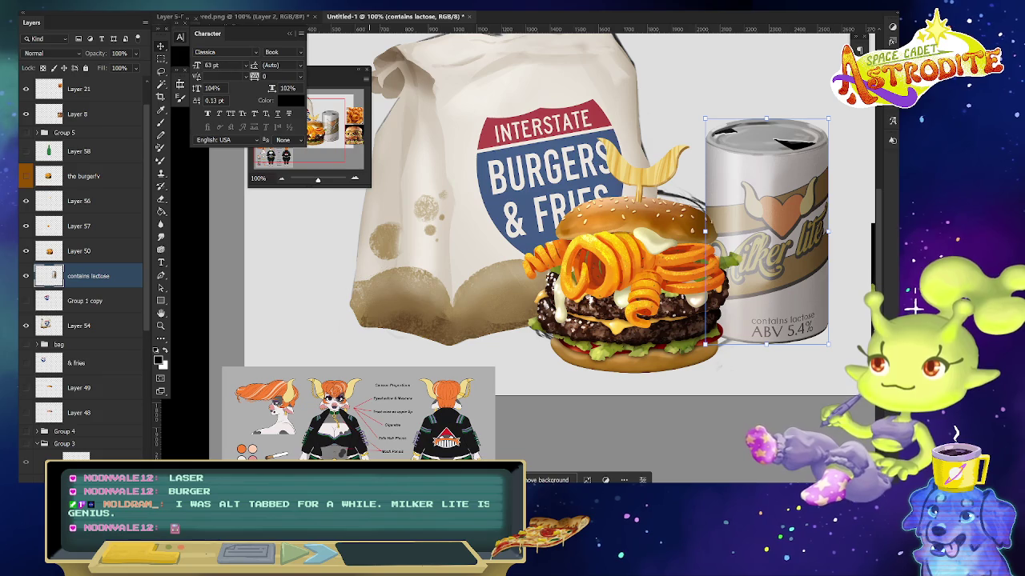
{"action": "key", "text": "ctrl+s"}
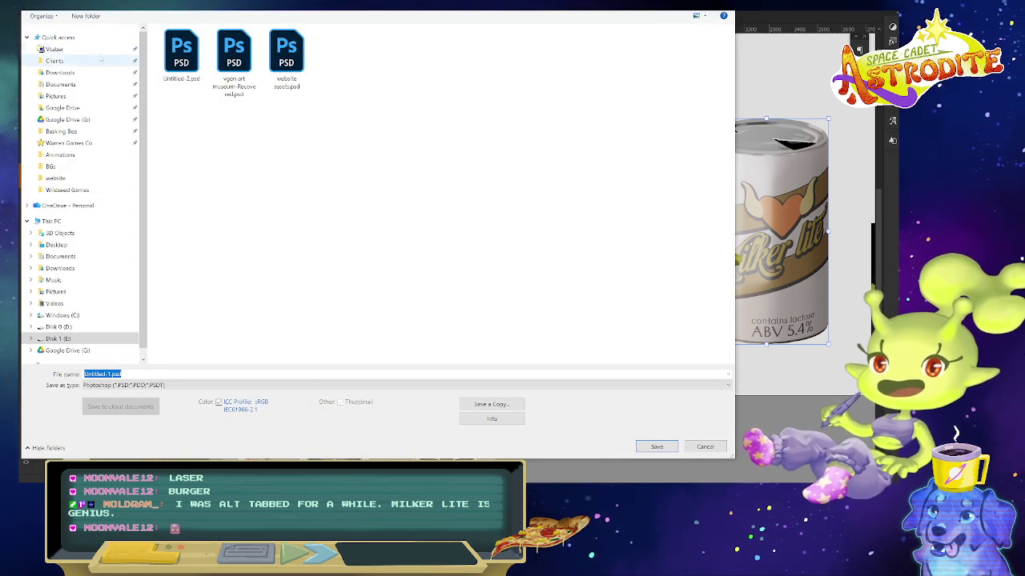
- Create a new client folder inside Clients and save the file there as burger and fries.psd
{"action": "left_click", "coordinate": [54, 61]}
{"action": "right_click", "coordinate": [295, 366]}
{"action": "mouse_move", "coordinate": [309, 454]}
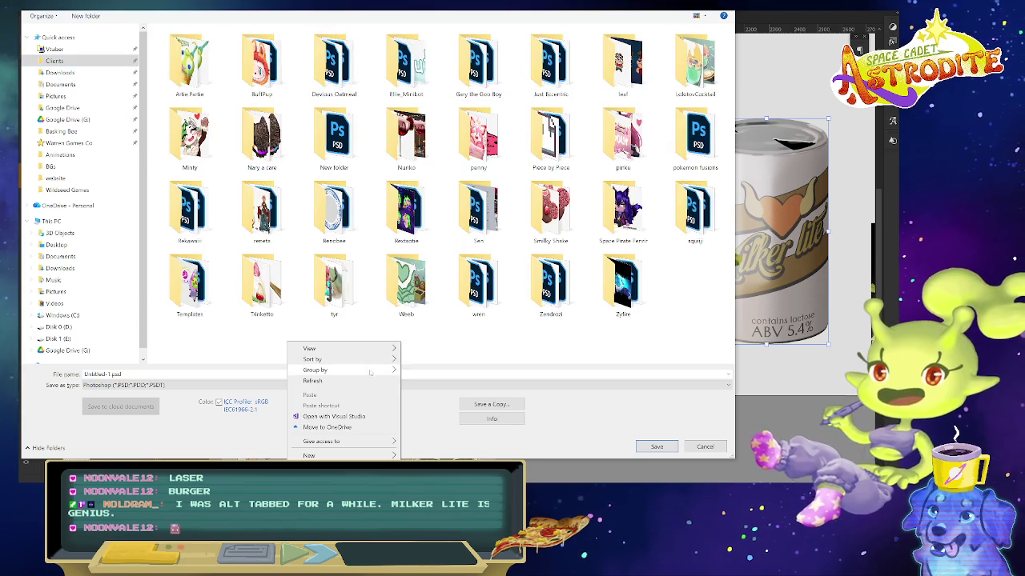
{"action": "left_click", "coordinate": [447, 387]}
{"action": "type", "text": "FunkleLogan"}
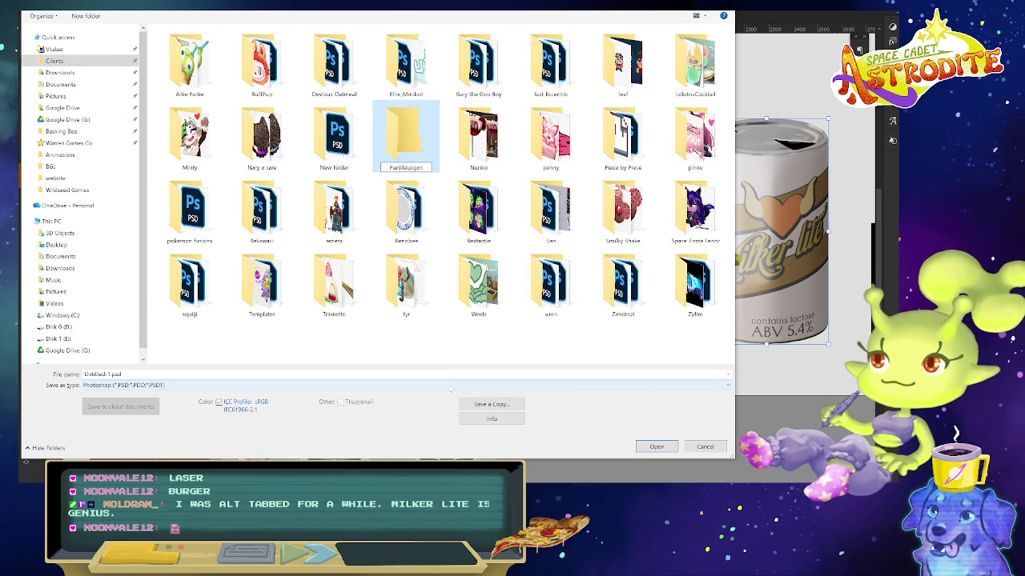
{"action": "key", "text": "Return"}
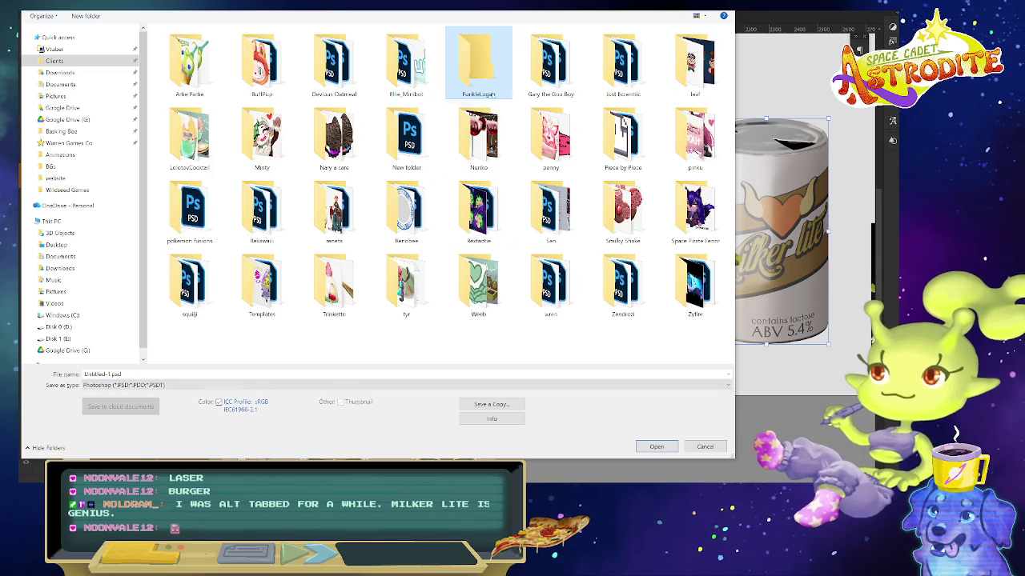
{"action": "key", "text": "Return"}
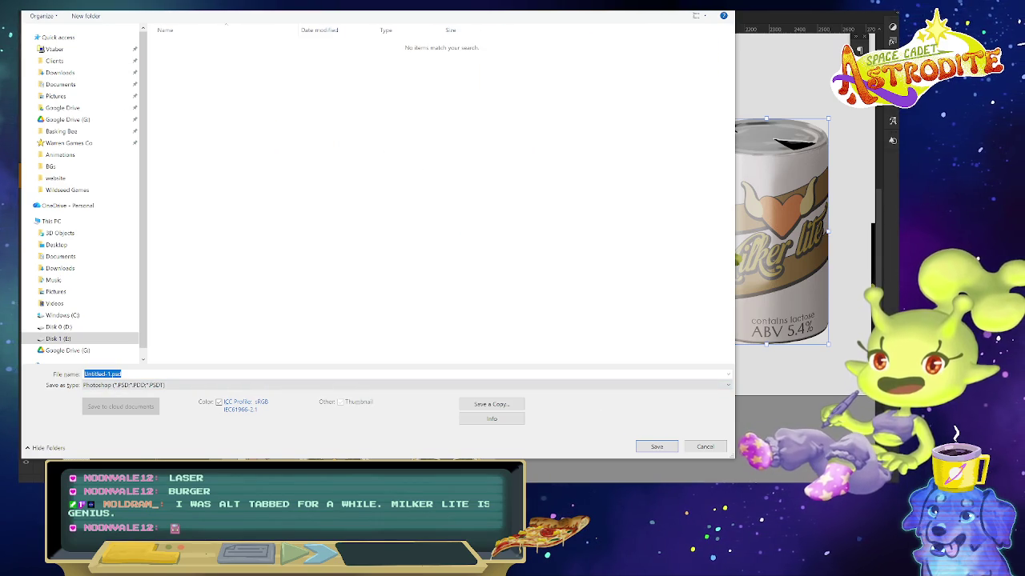
{"action": "type", "text": "burger and frie"}
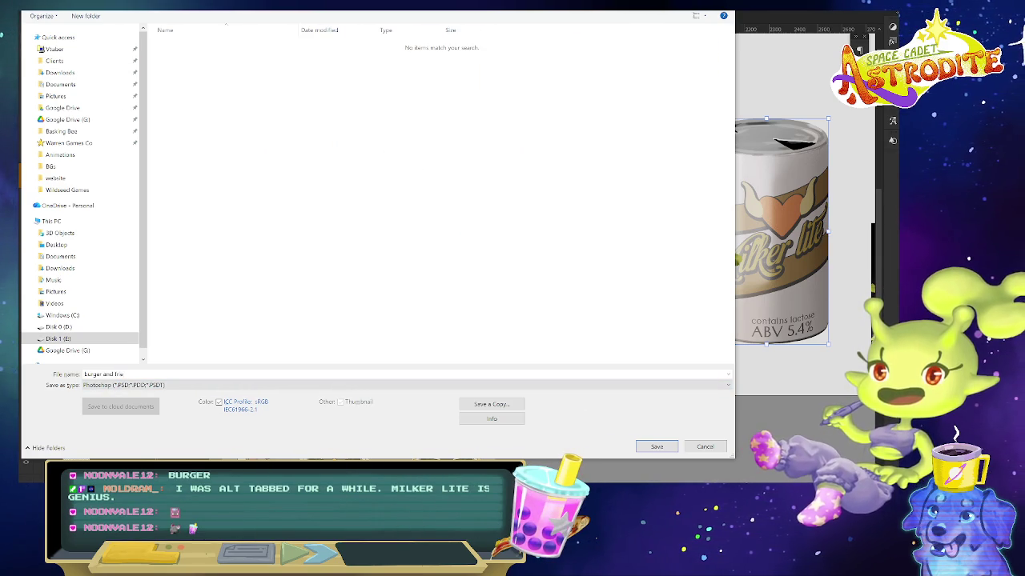
{"action": "key", "text": "Return"}
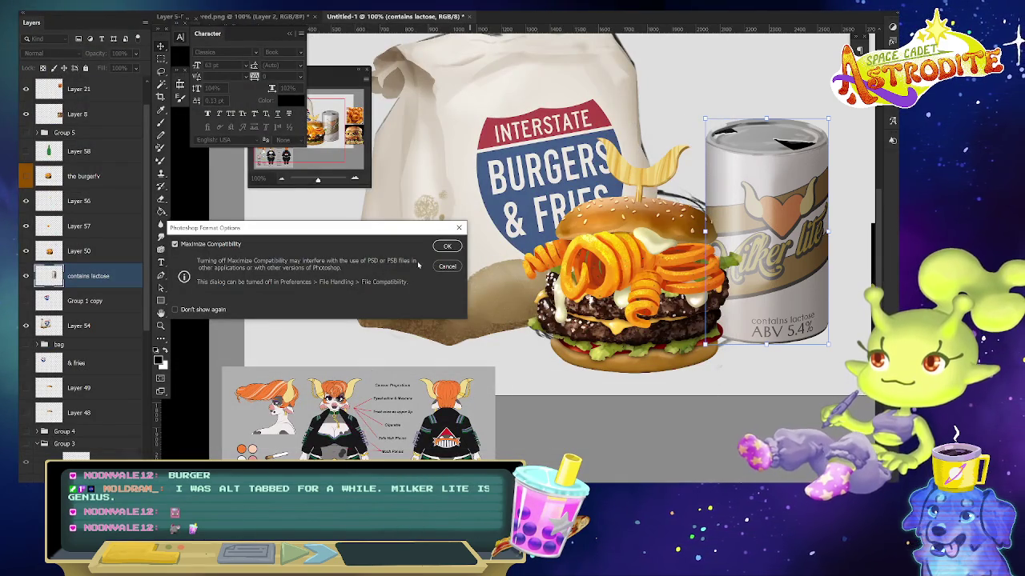
{"action": "left_click", "coordinate": [447, 246]}
- Zoom out, shift the Milker lite can slightly, and begin a free transform on it
{"action": "scroll", "coordinate": [698, 340], "scroll_direction": "down", "scroll_amount": 2}
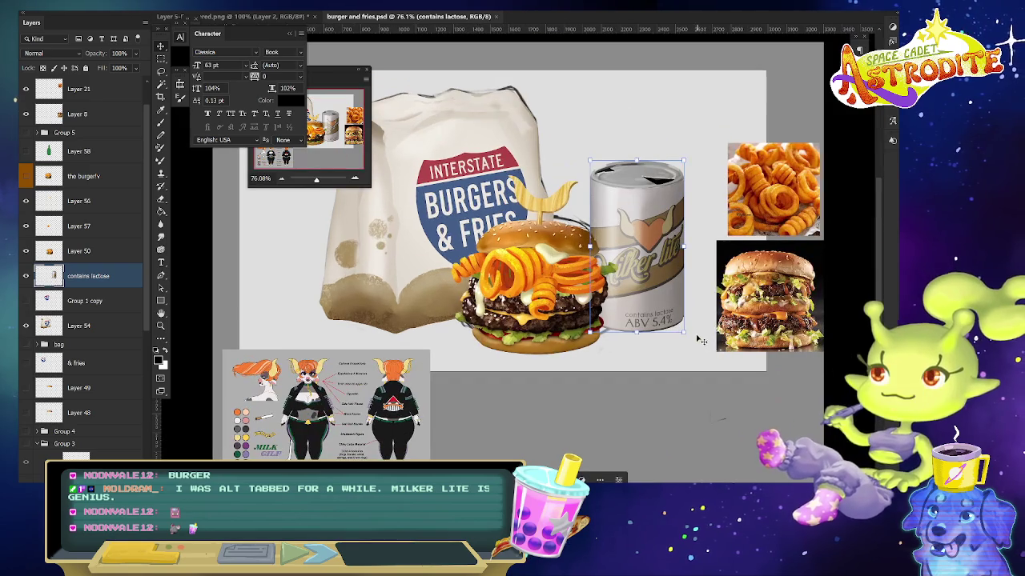
{"action": "mouse_move", "coordinate": [662, 297]}
{"action": "left_mouse_down"}
{"action": "mouse_move", "coordinate": [646, 295]}
{"action": "mouse_move", "coordinate": [665, 292]}
{"action": "left_mouse_up"}
{"action": "key", "text": "ctrl+t"}
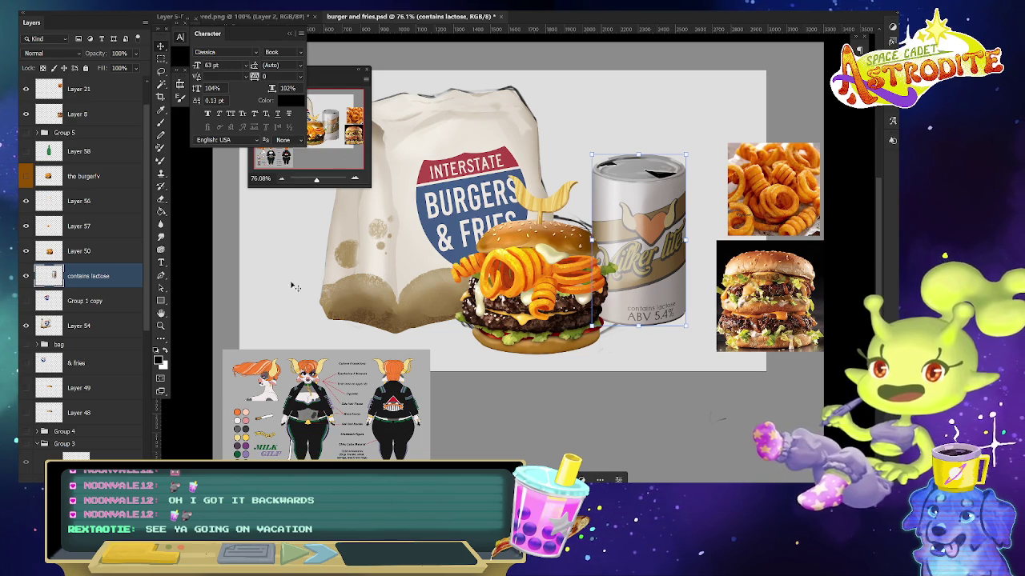
- Show the Milker lite label, move it lower, and add a slightly enlarged 'ABV 5.4%' text line
{"action": "left_click", "coordinate": [26, 133]}
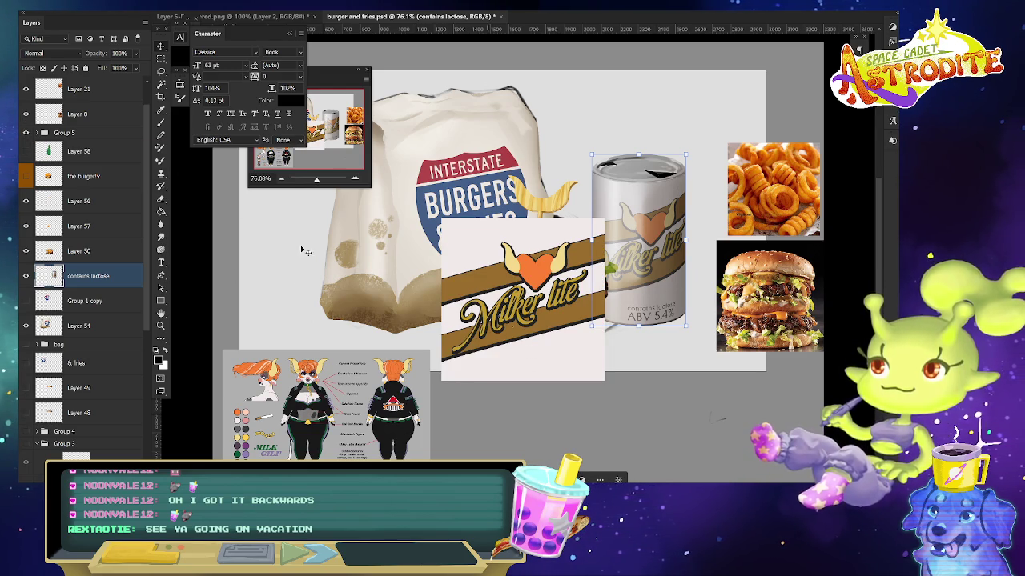
{"action": "mouse_move", "coordinate": [552, 326]}
{"action": "left_mouse_down"}
{"action": "mouse_move", "coordinate": [549, 390]}
{"action": "mouse_move", "coordinate": [393, 342]}
{"action": "left_mouse_up"}
{"action": "key", "text": "t"}
{"action": "left_click", "coordinate": [336, 392]}
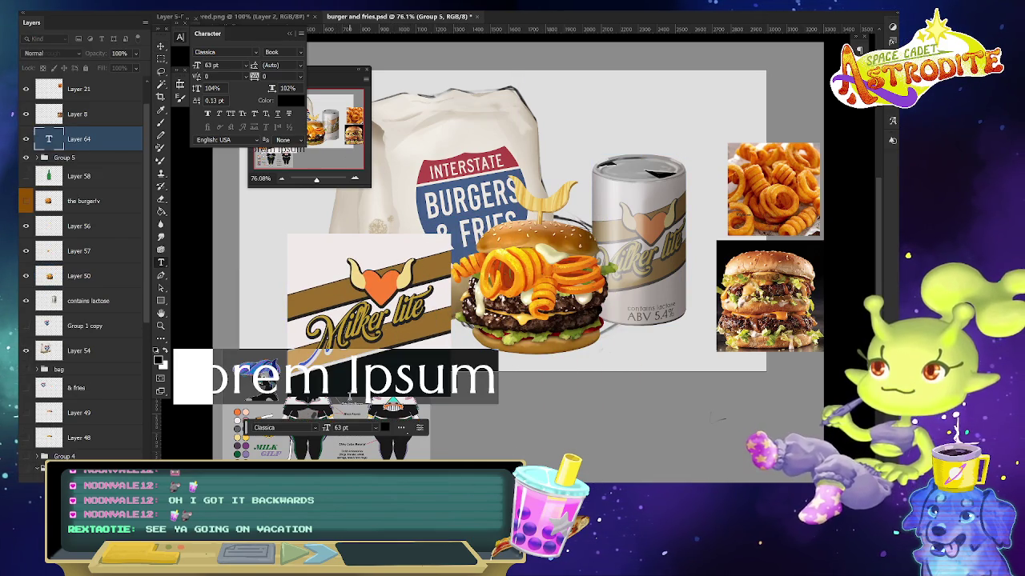
{"action": "type", "text": "ABV "}
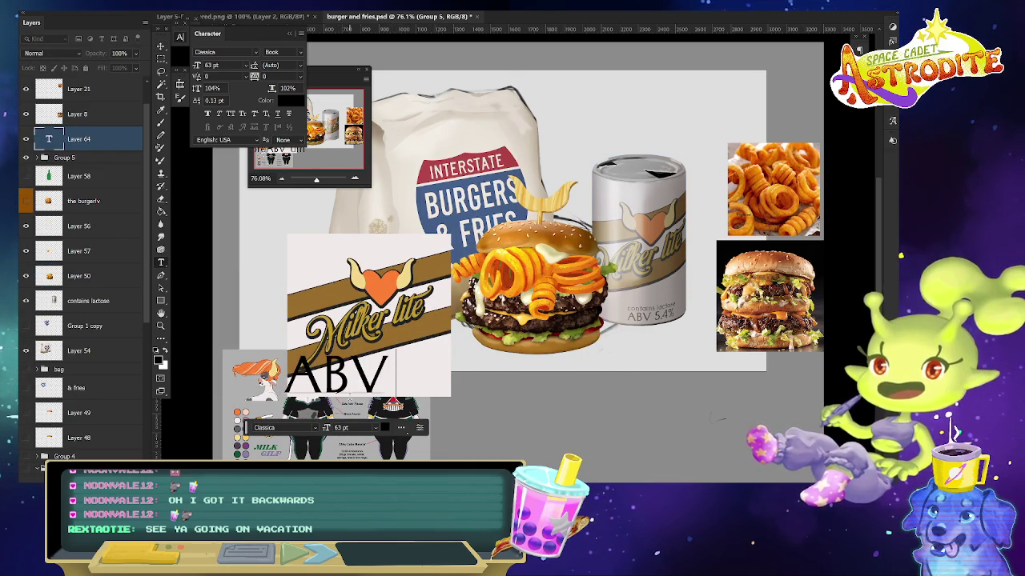
{"action": "type", "text": "5.4"}
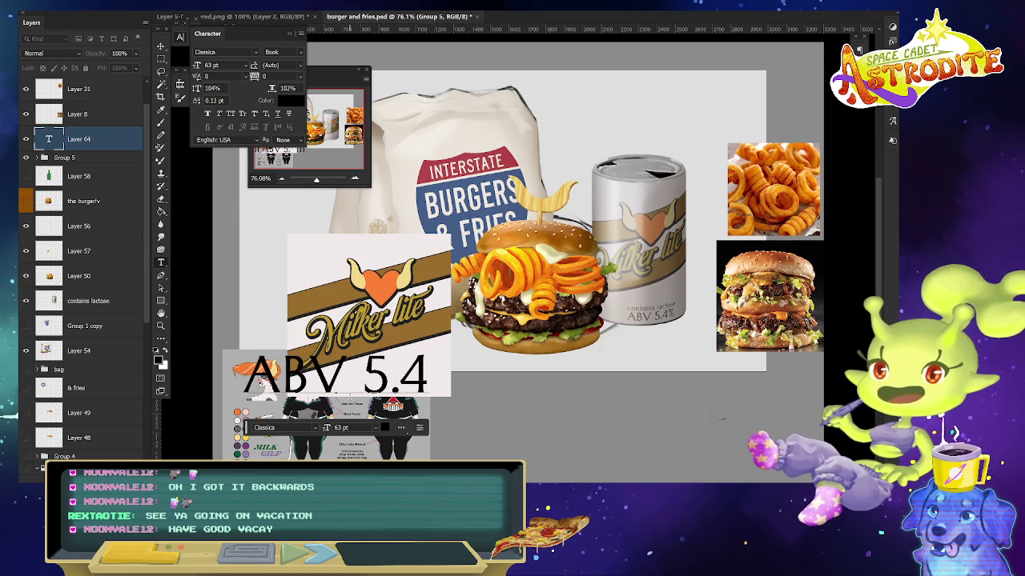
{"action": "type", "text": "%"}
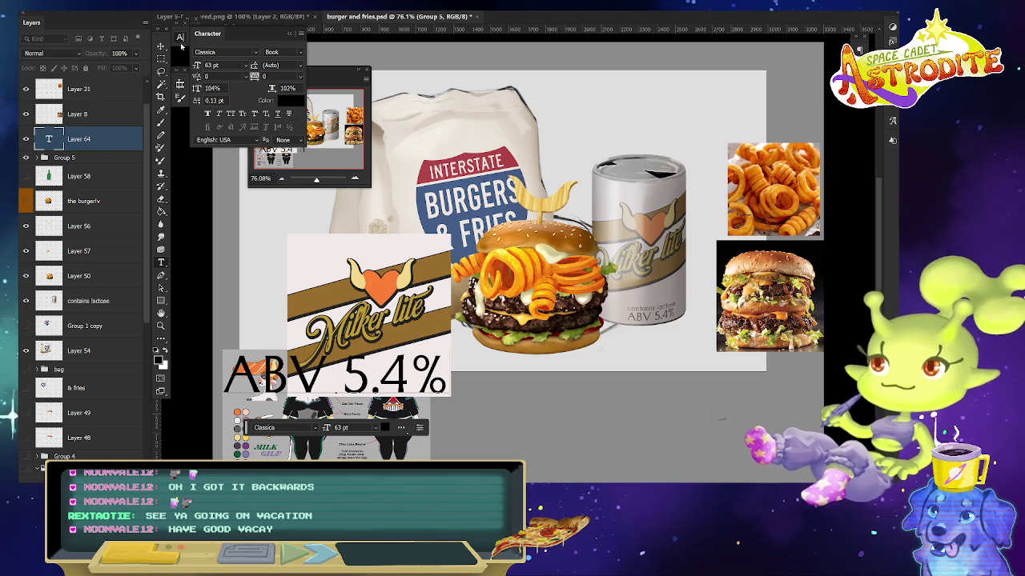
{"action": "left_click", "coordinate": [161, 47]}
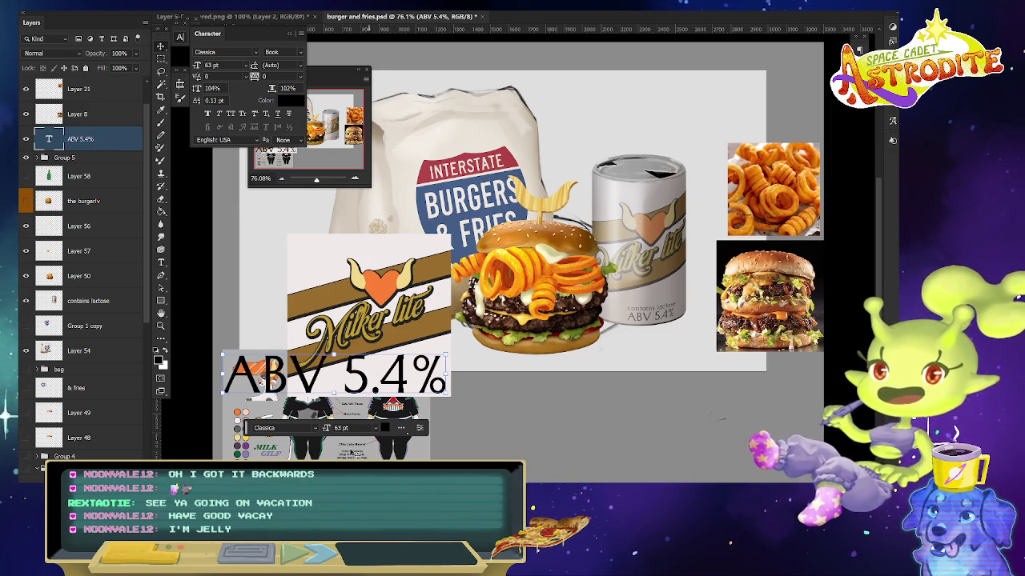
{"action": "key", "text": "ctrl+t"}
{"action": "mouse_move", "coordinate": [336, 358]}
{"action": "left_mouse_down"}
{"action": "mouse_move", "coordinate": [341, 398]}
{"action": "mouse_move", "coordinate": [366, 393]}
{"action": "left_mouse_up"}
{"action": "key", "text": "Return"}
- Add a shrunken 'conatins lactose' line above ABV 5.4%, merge both lines, and lower the label
{"action": "key", "text": "ctrl+v"}
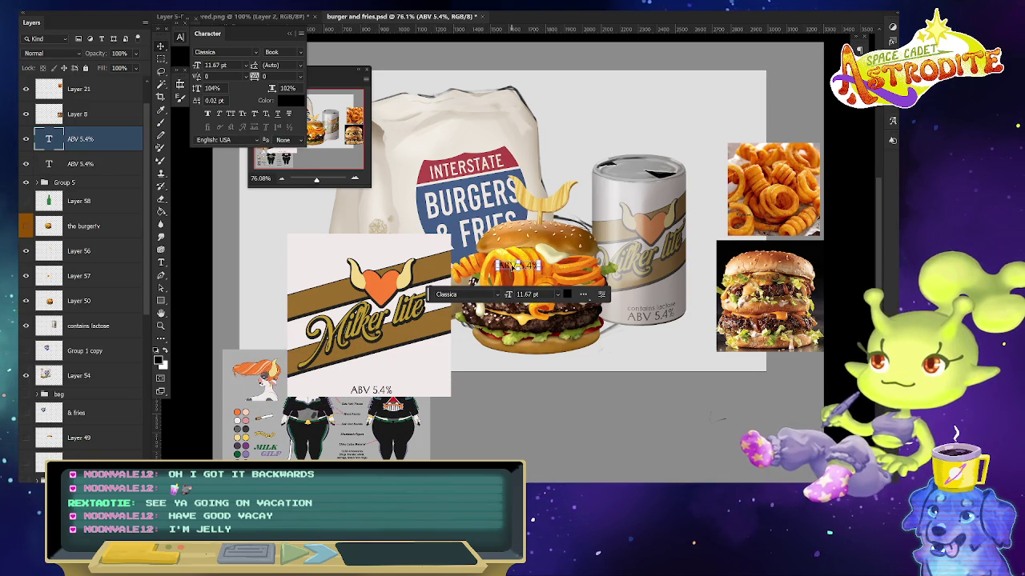
{"action": "key", "text": "t"}
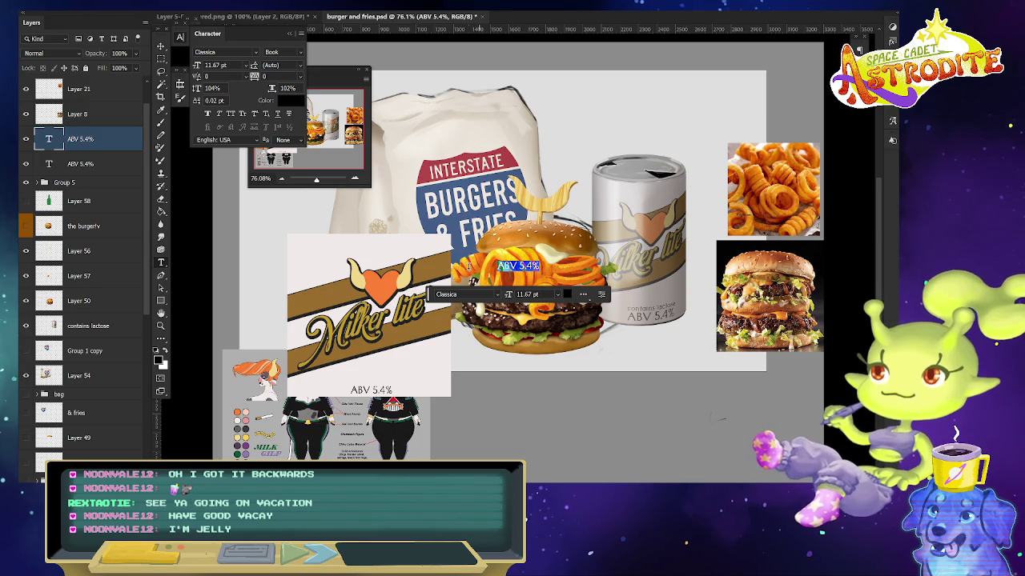
{"action": "type", "text": "Cana"}
{"action": "type", "text": "ains lactose"}
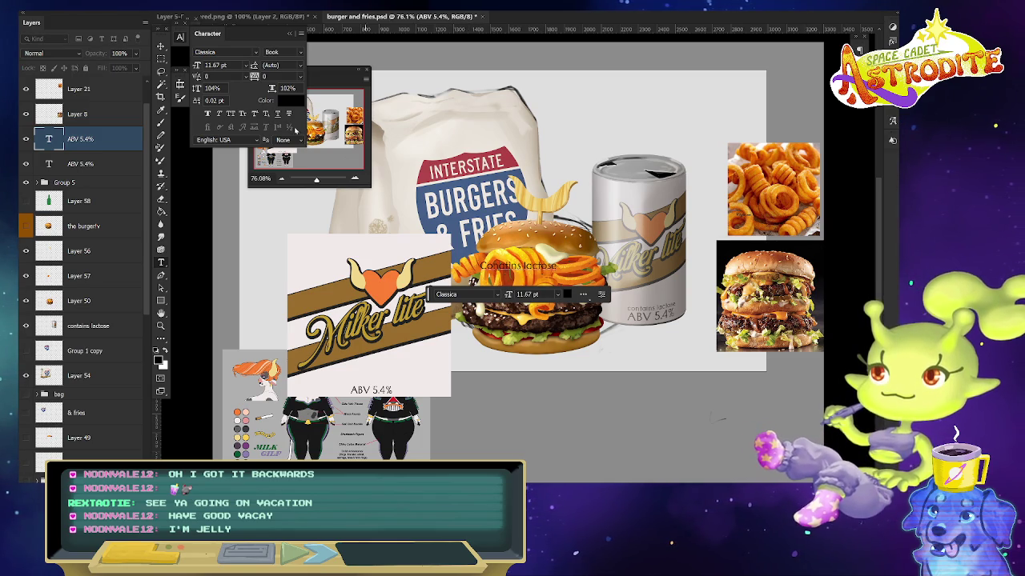
{"action": "type", "text": "conatins lactose"}
{"action": "key", "text": "ctrl+Return"}
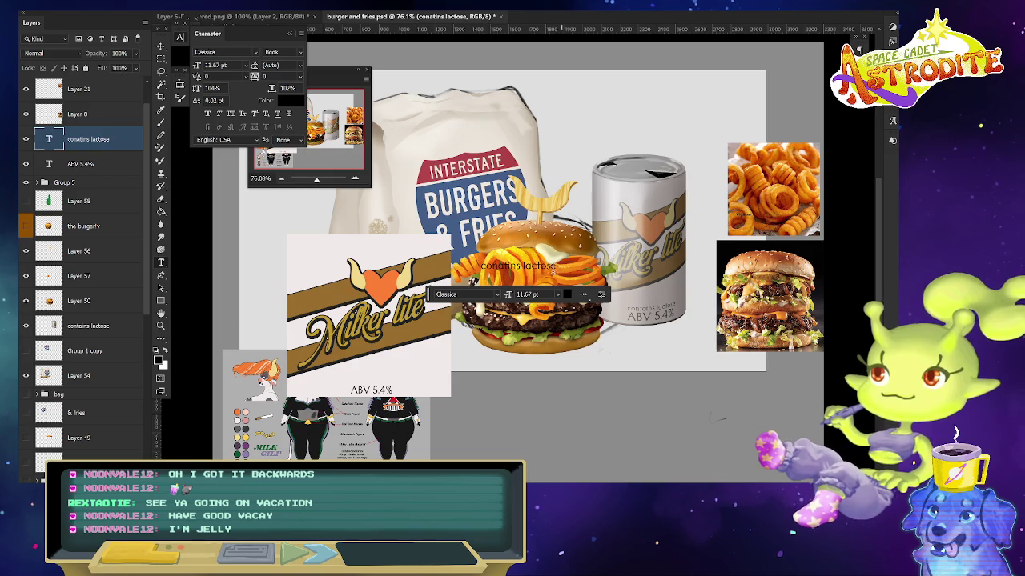
{"action": "left_click", "coordinate": [163, 46]}
{"action": "left_click_drag", "start_coordinate": [473, 282], "coordinate": [398, 382]}
{"action": "key", "text": "ctrl+t"}
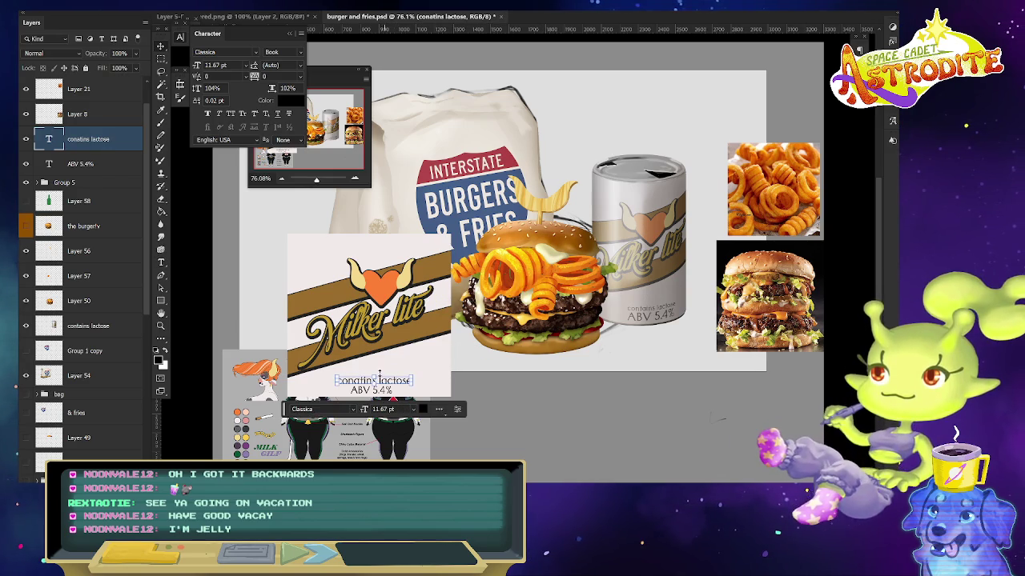
{"action": "mouse_move", "coordinate": [374, 392]}
{"action": "left_mouse_down"}
{"action": "mouse_move", "coordinate": [372, 382]}
{"action": "mouse_move", "coordinate": [385, 387]}
{"action": "left_mouse_up"}
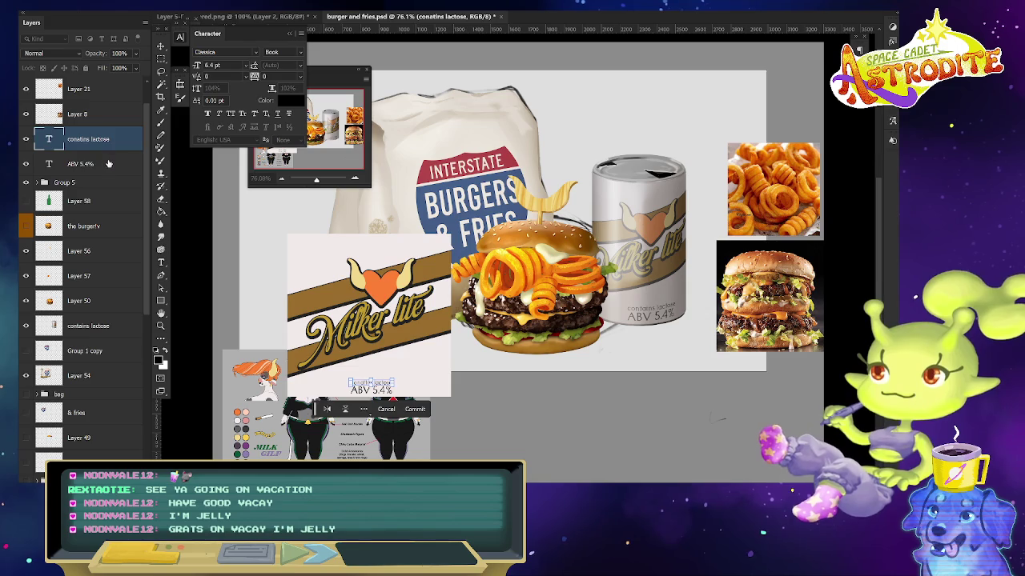
{"action": "left_click", "coordinate": [81, 163], "text": "ctrl"}
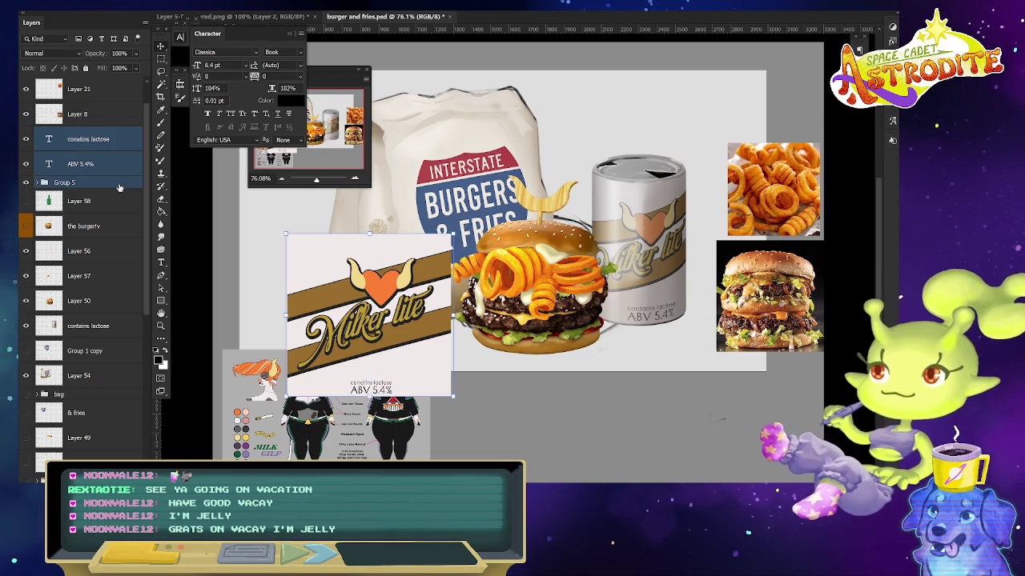
{"action": "key", "text": "ctrl+e"}
{"action": "mouse_move", "coordinate": [413, 316]}
{"action": "left_mouse_down"}
{"action": "mouse_move", "coordinate": [467, 360]}
{"action": "mouse_move", "coordinate": [509, 319]}
{"action": "mouse_move", "coordinate": [436, 361]}
{"action": "mouse_move", "coordinate": [389, 350]}
{"action": "left_mouse_up"}
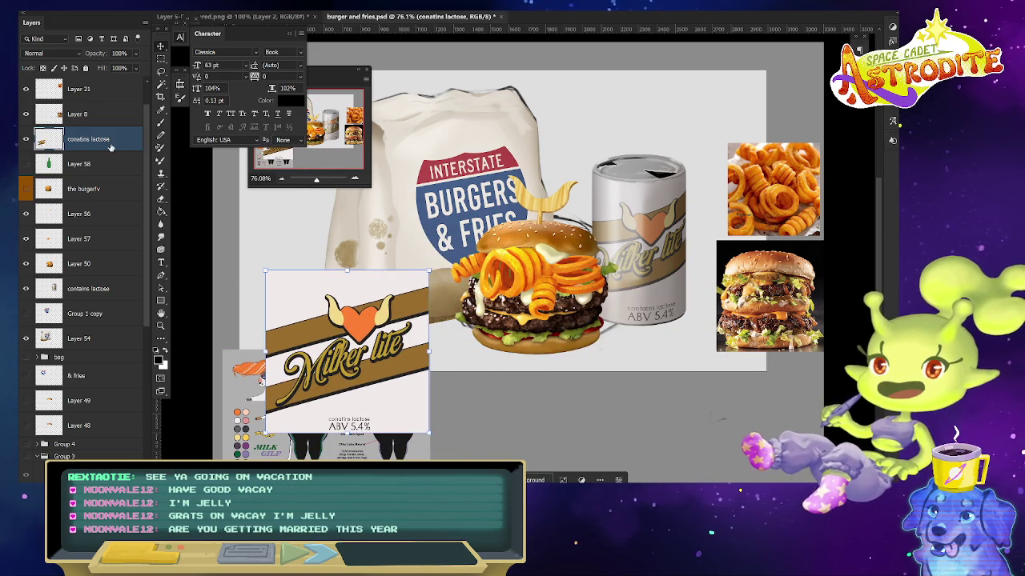
- Move the label to the lower right, show the fries element, and push conatins lactose lower in the stack
{"action": "mouse_move", "coordinate": [390, 374]}
{"action": "left_mouse_down"}
{"action": "mouse_move", "coordinate": [763, 382]}
{"action": "mouse_move", "coordinate": [722, 417]}
{"action": "left_mouse_up"}
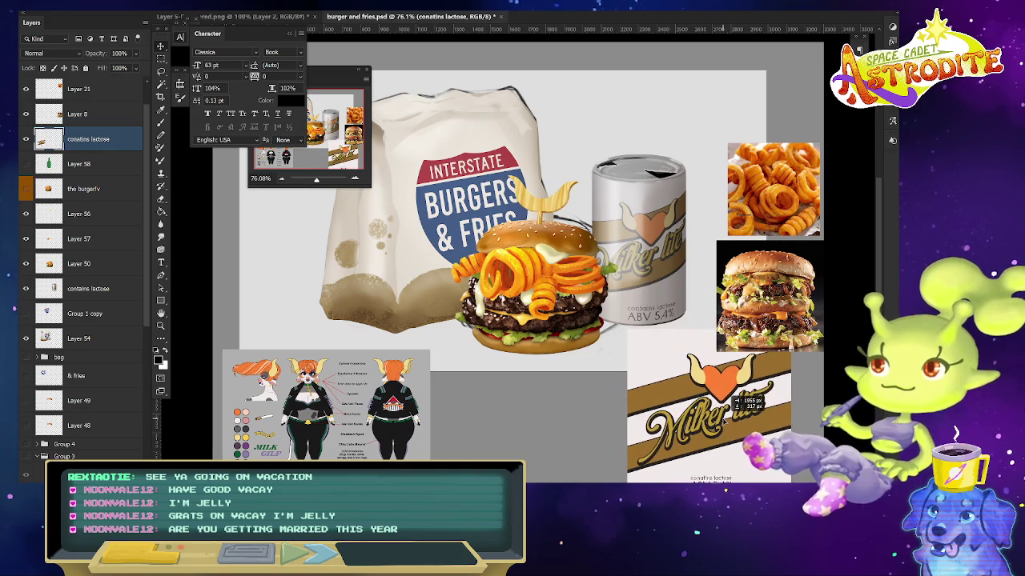
{"action": "left_click_drag", "start_coordinate": [113, 147], "coordinate": [88, 201]}
{"action": "left_click", "coordinate": [26, 215]}
{"action": "left_click_drag", "start_coordinate": [122, 200], "coordinate": [120, 258]}
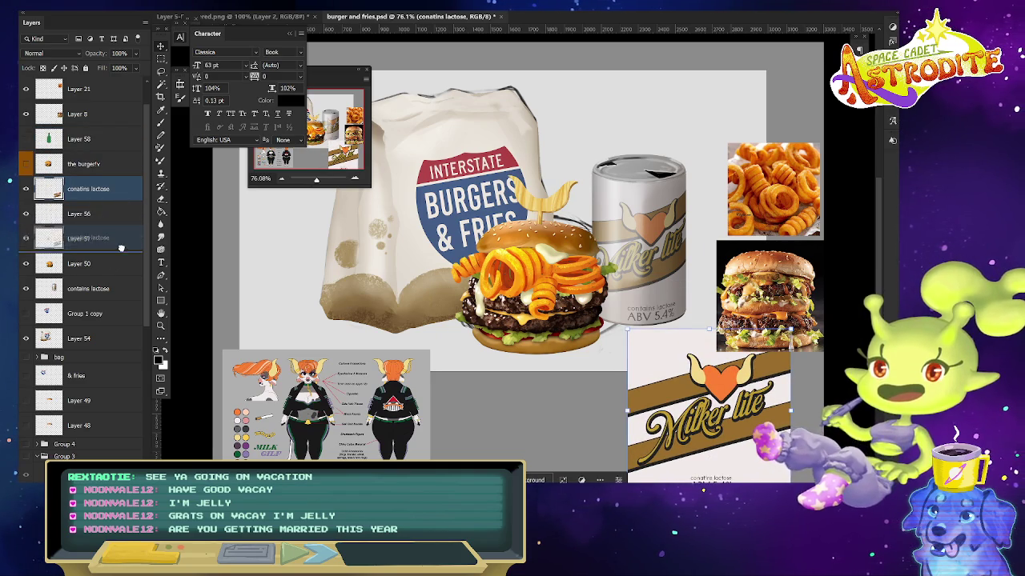
- Cancel Layer 56's Layer Style dialog and drag Layer 56 below the conatins lactose layer
{"action": "left_click", "coordinate": [116, 197]}
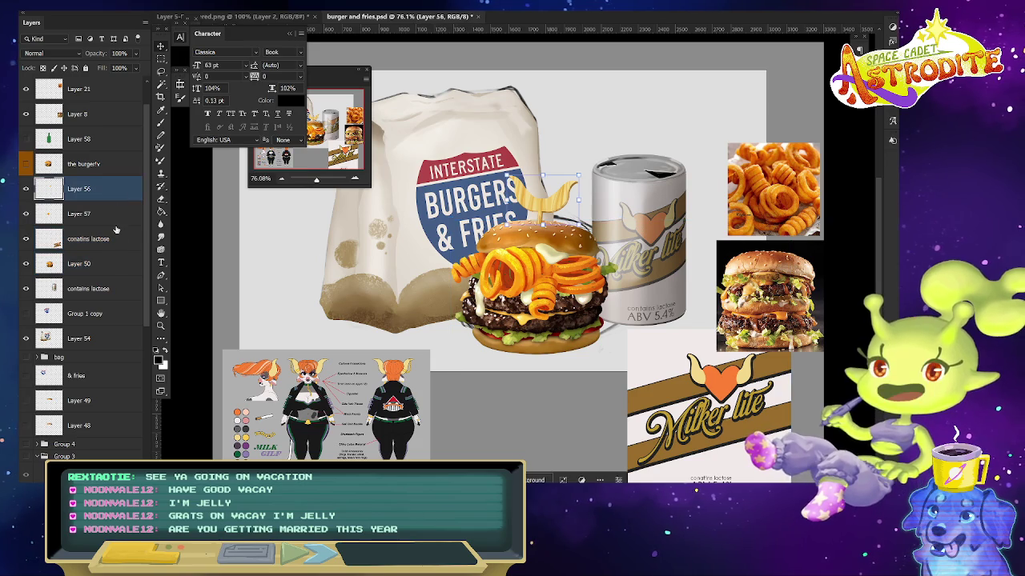
{"action": "double_click", "coordinate": [123, 203]}
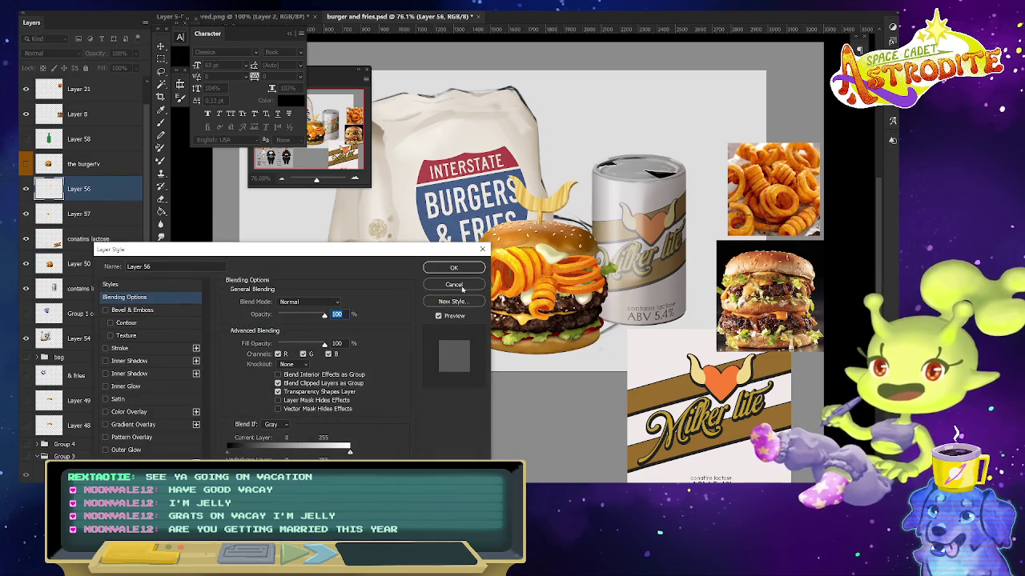
{"action": "left_click", "coordinate": [454, 285]}
{"action": "left_click", "coordinate": [101, 213]}
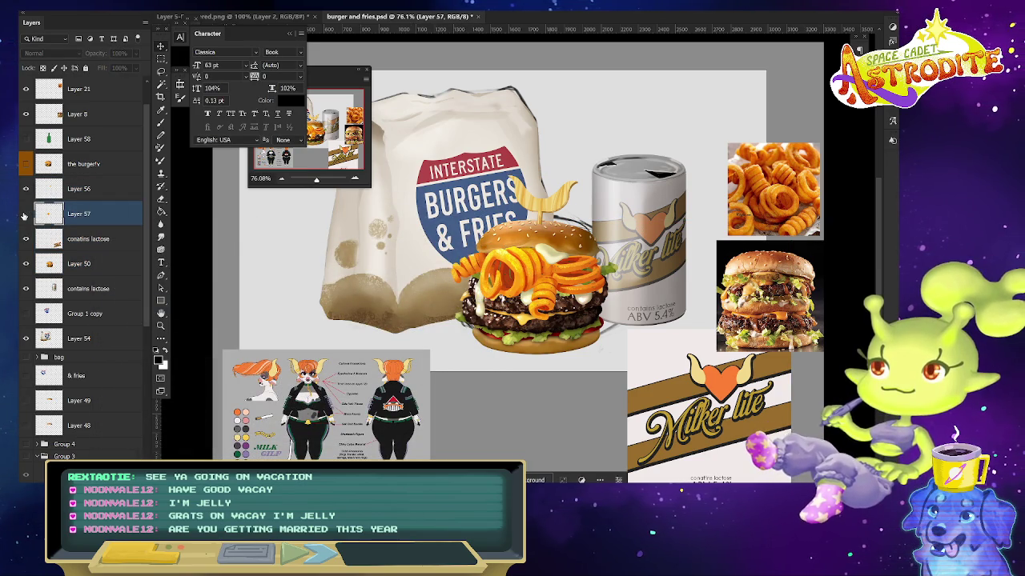
{"action": "left_click_drag", "start_coordinate": [109, 192], "coordinate": [117, 257]}
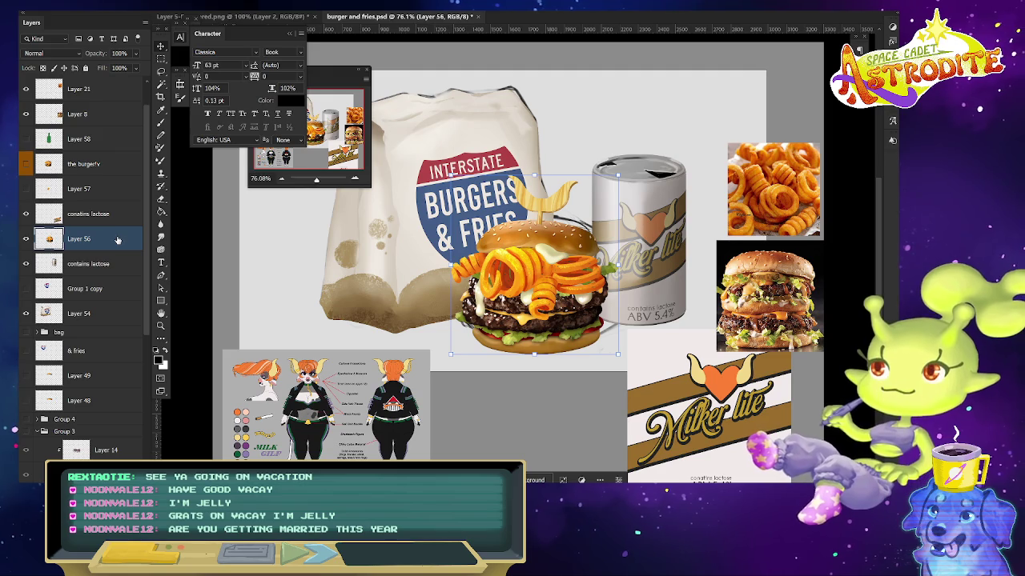
{"action": "right_click", "coordinate": [117, 240]}
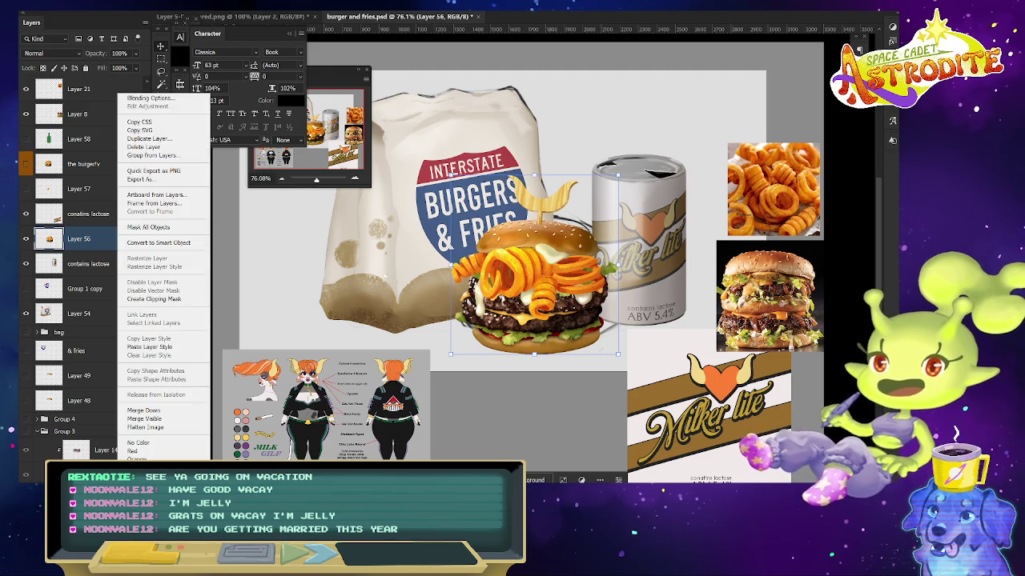
- Quick-export the burger as 'curler burger' and the can as 'milker lite' PNGs
{"action": "left_click", "coordinate": [164, 170]}
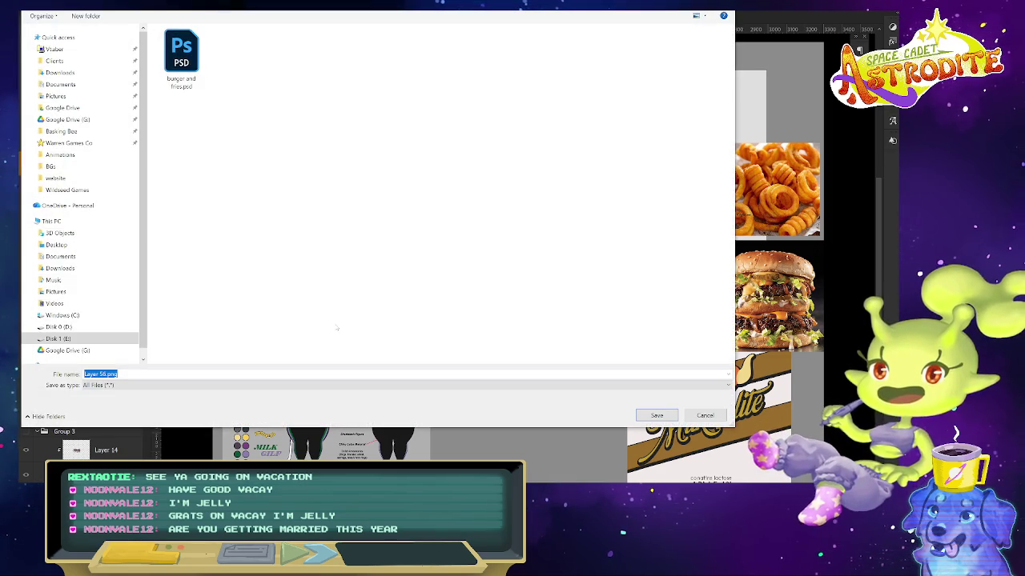
{"action": "type", "text": "curler burger"}
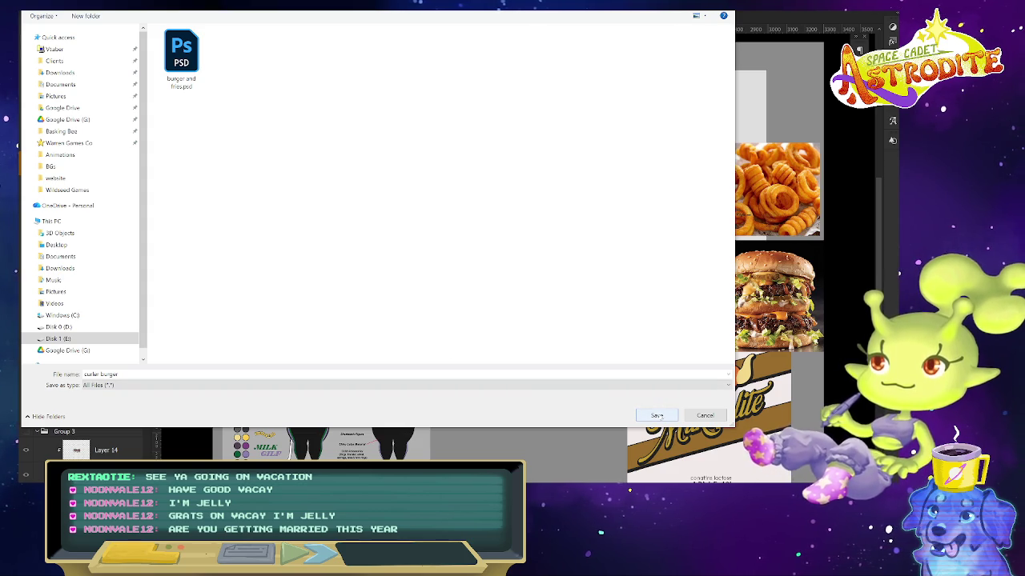
{"action": "left_click", "coordinate": [657, 415]}
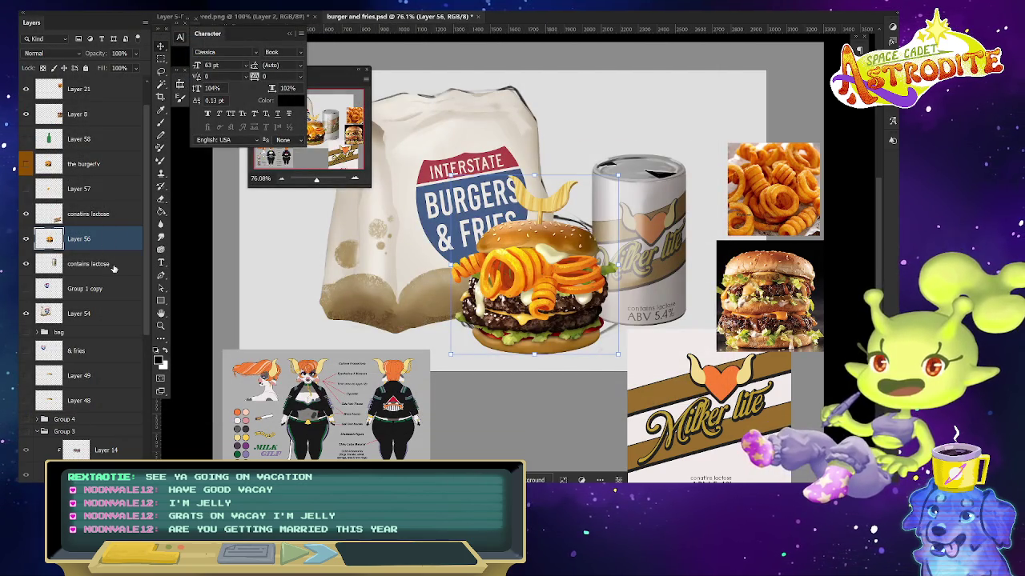
{"action": "left_click", "coordinate": [112, 263]}
{"action": "right_click", "coordinate": [118, 264]}
{"action": "left_click", "coordinate": [164, 171]}
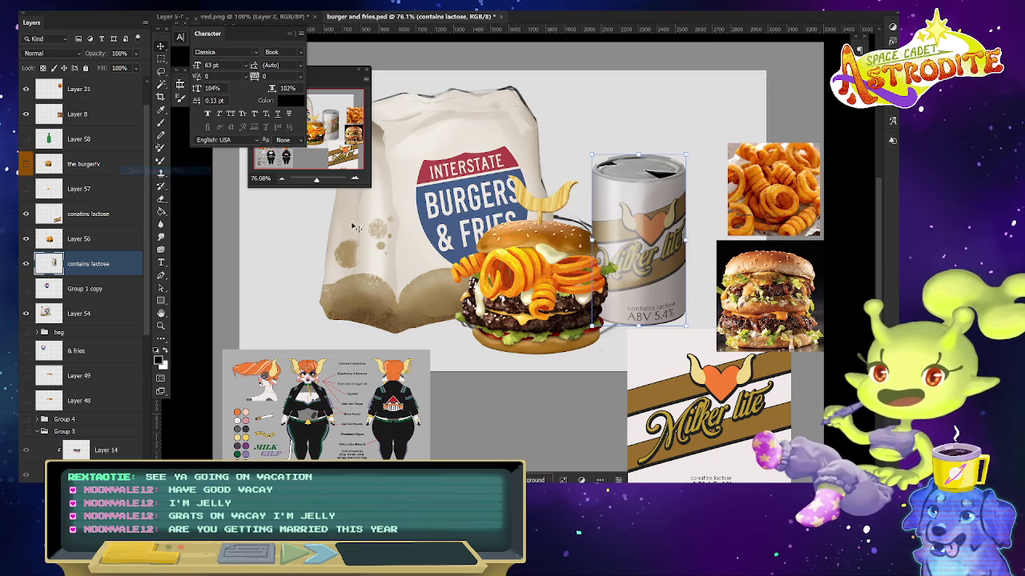
{"action": "type", "text": "ilker lite"}
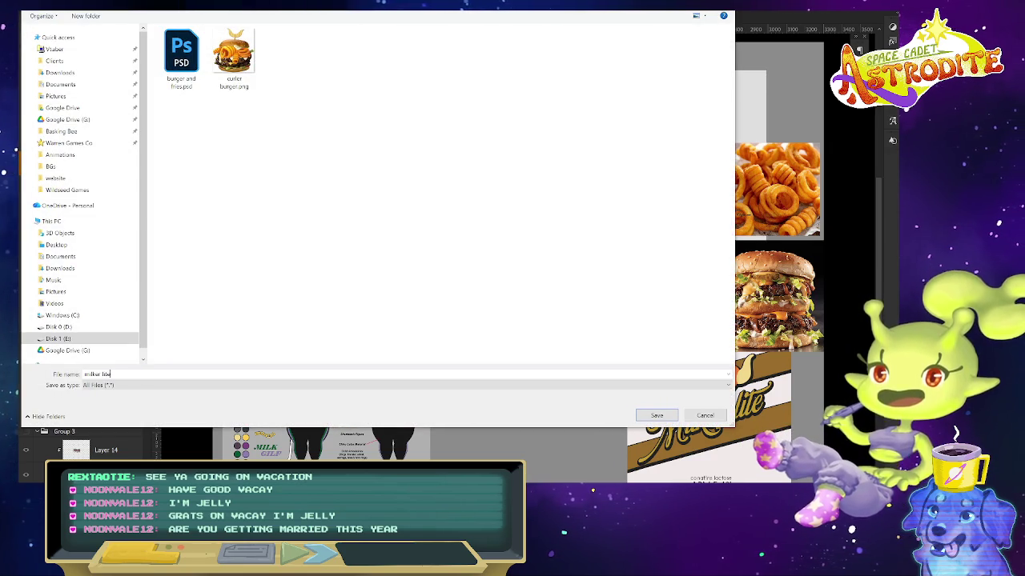
{"action": "key", "text": "Return"}
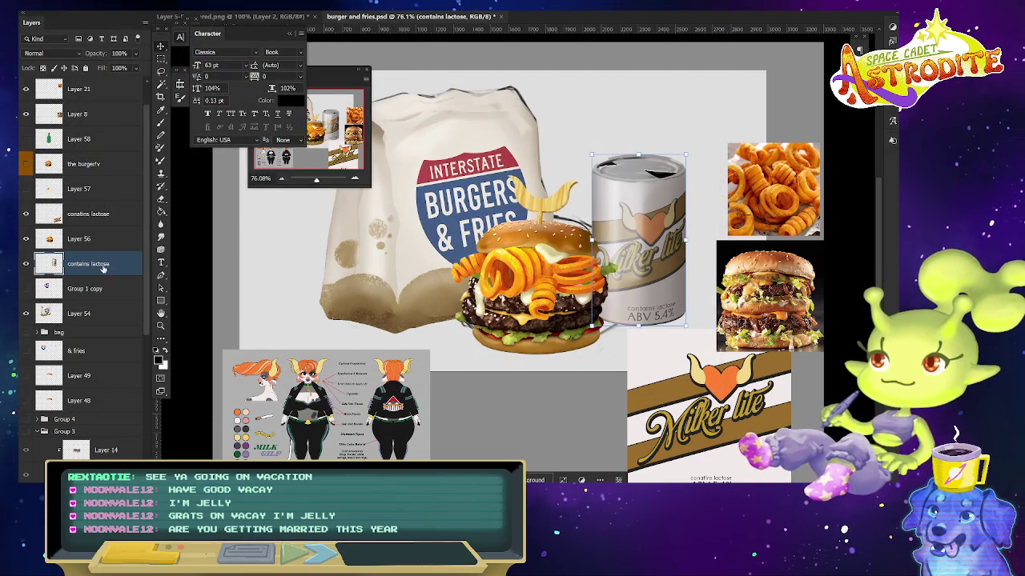
- Quick-export the takeaway bag layer as a PNG named 'grab bag'
{"action": "left_click", "coordinate": [116, 287]}
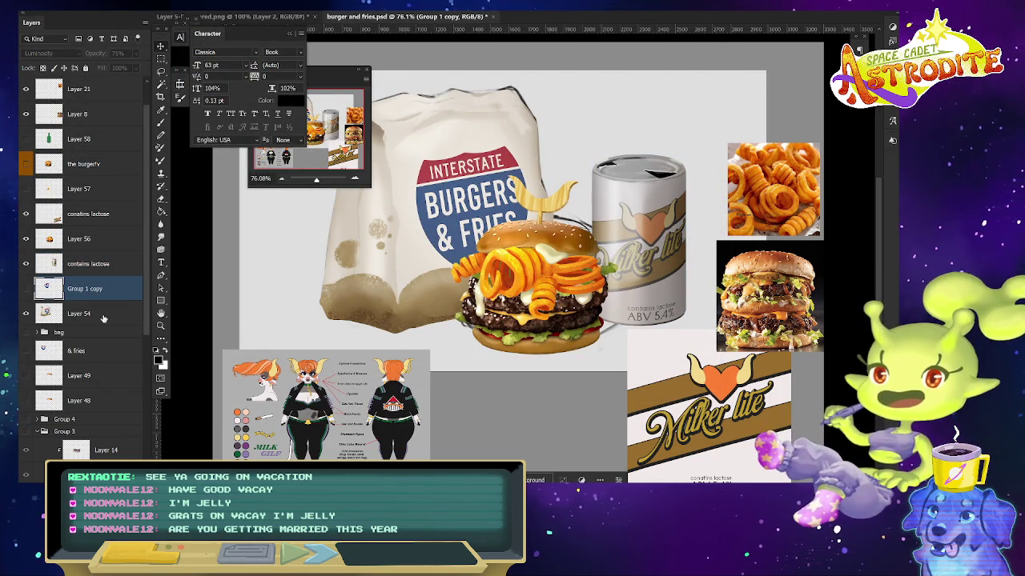
{"action": "right_click", "coordinate": [102, 316]}
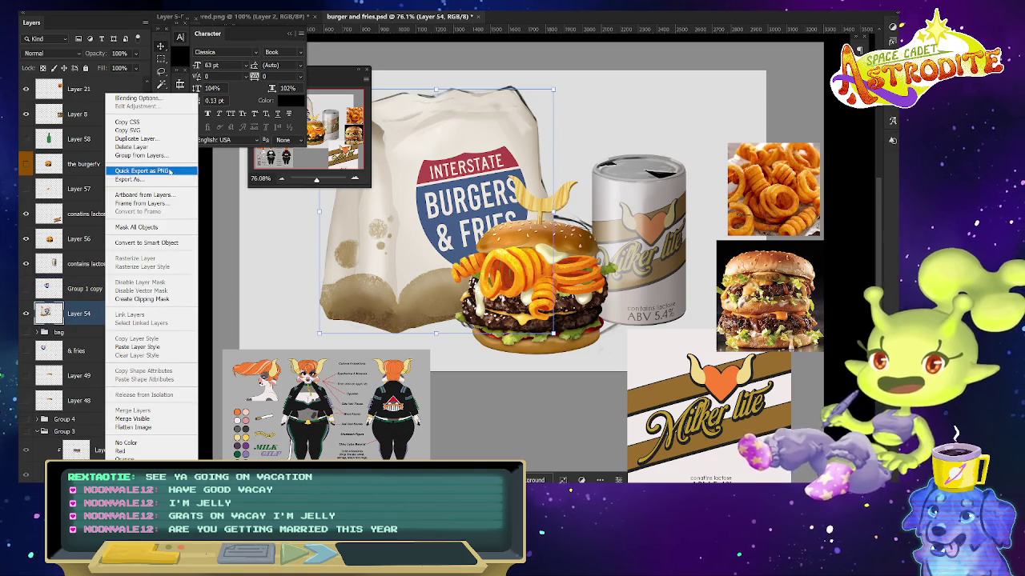
{"action": "left_click", "coordinate": [144, 171]}
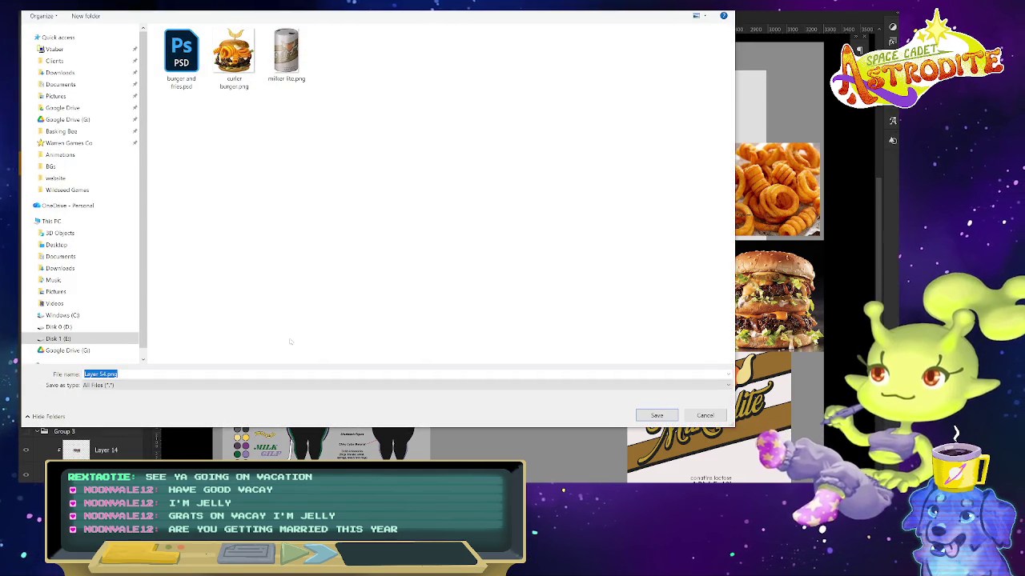
{"action": "type", "text": "grab bag"}
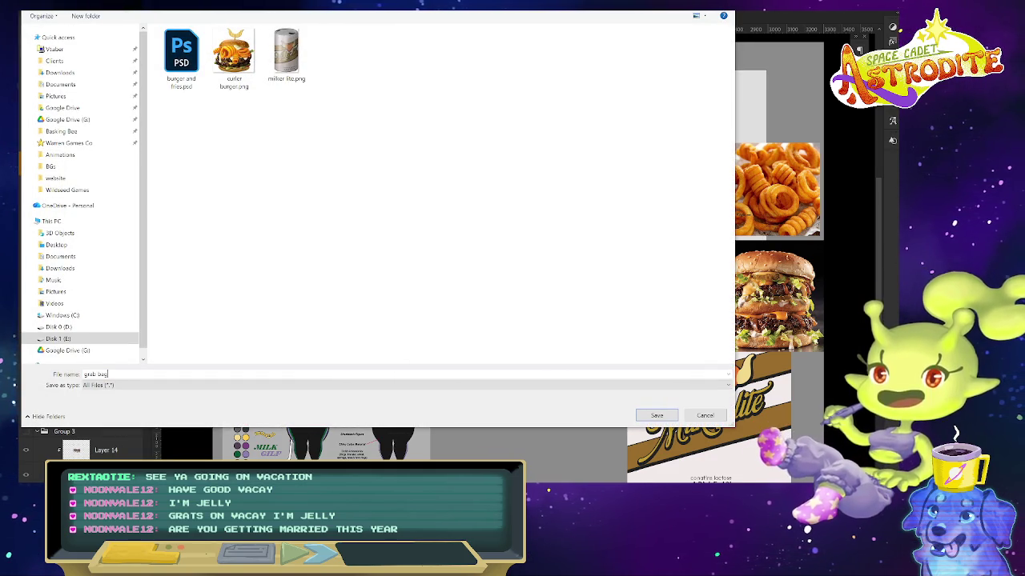
{"action": "key", "text": "Return"}
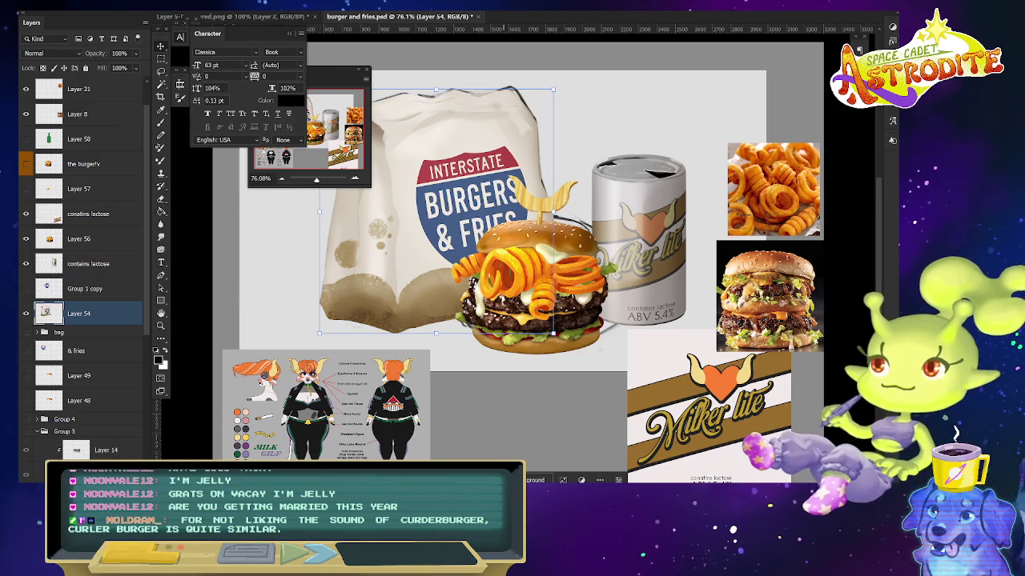
- Close the Character panel, move Group 1 copy below Layer 54, and select Layers 56 through 54
{"action": "left_click", "coordinate": [292, 35]}
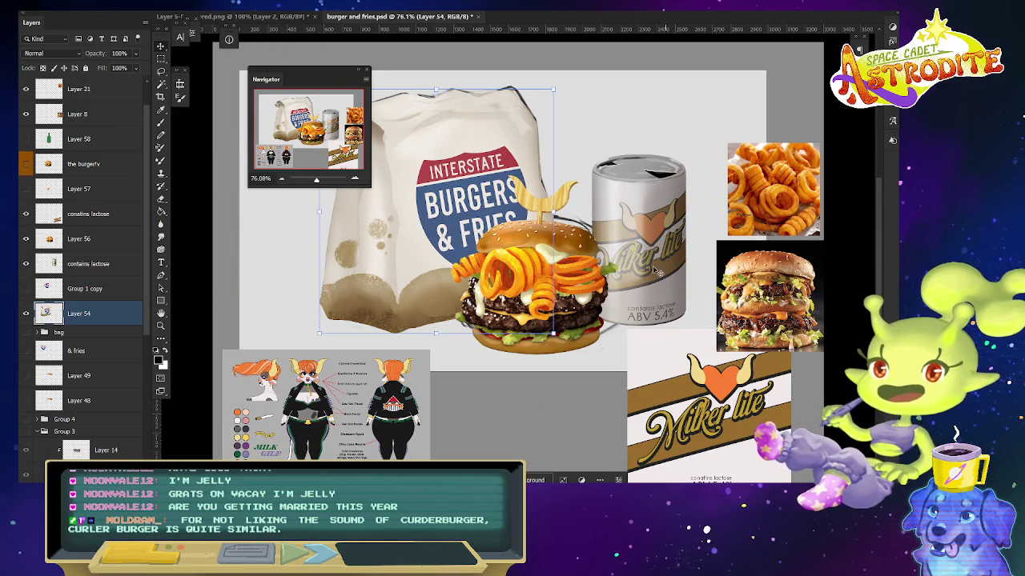
{"action": "left_click_drag", "start_coordinate": [109, 285], "coordinate": [109, 288]}
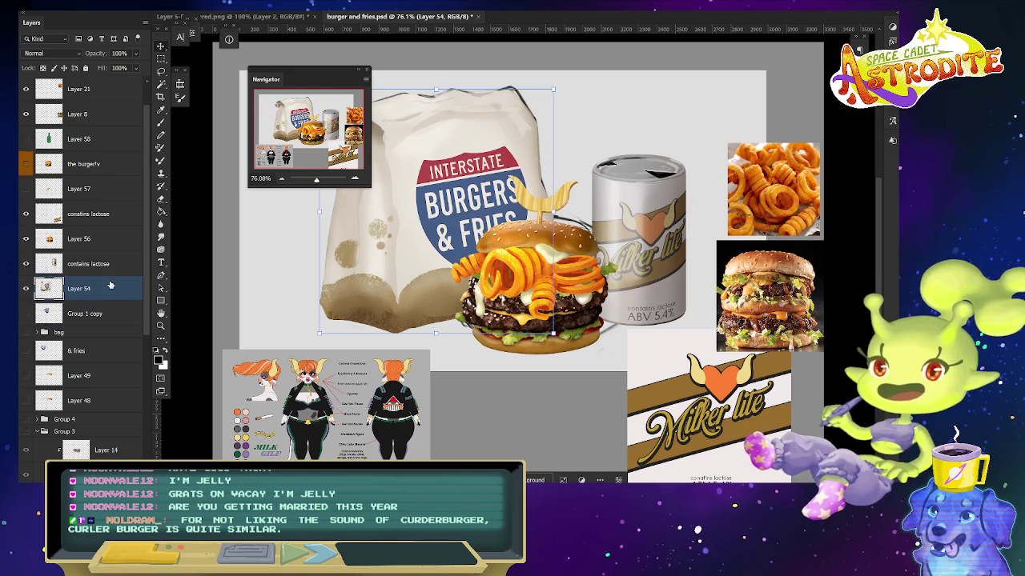
{"action": "left_click", "coordinate": [109, 247], "text": "shift"}
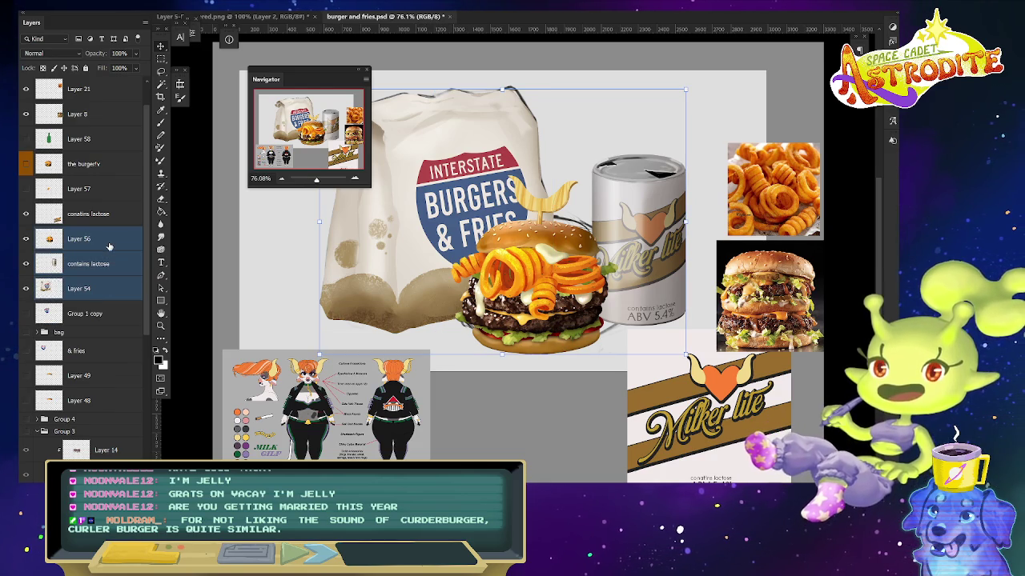
- Duplicate and merge the burger, can and bag layers, then export the result as 'meal deal' PNG
{"action": "key", "text": "ctrl+j"}
{"action": "key", "text": "ctrl+e"}
{"action": "right_click", "coordinate": [110, 241]}
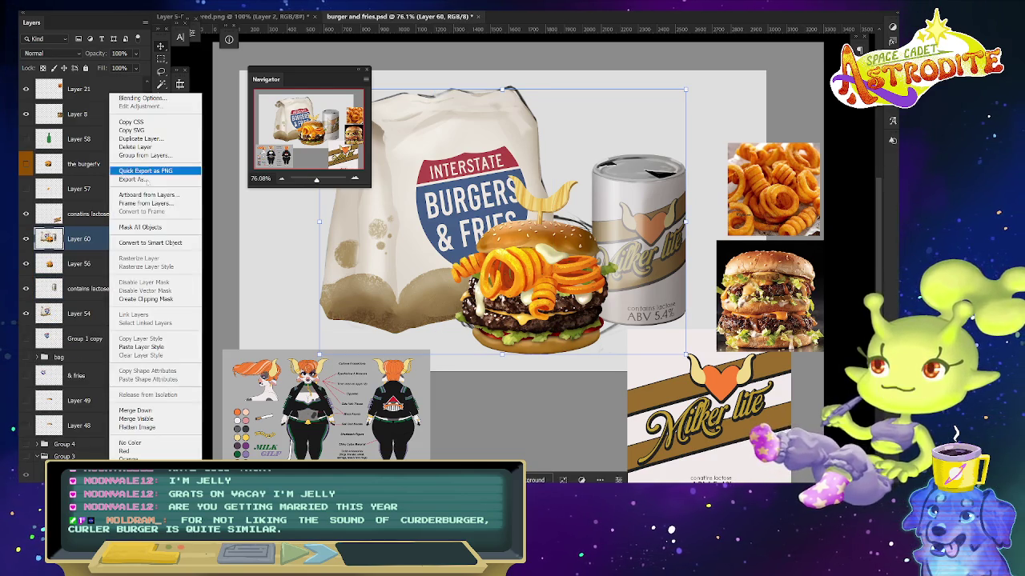
{"action": "left_click", "coordinate": [167, 171]}
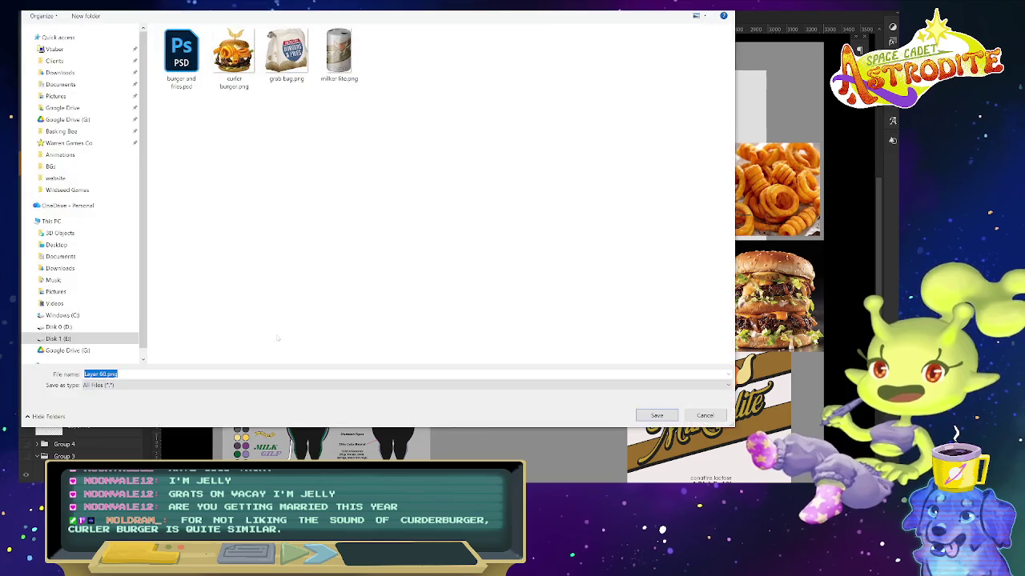
{"action": "type", "text": "meal deal"}
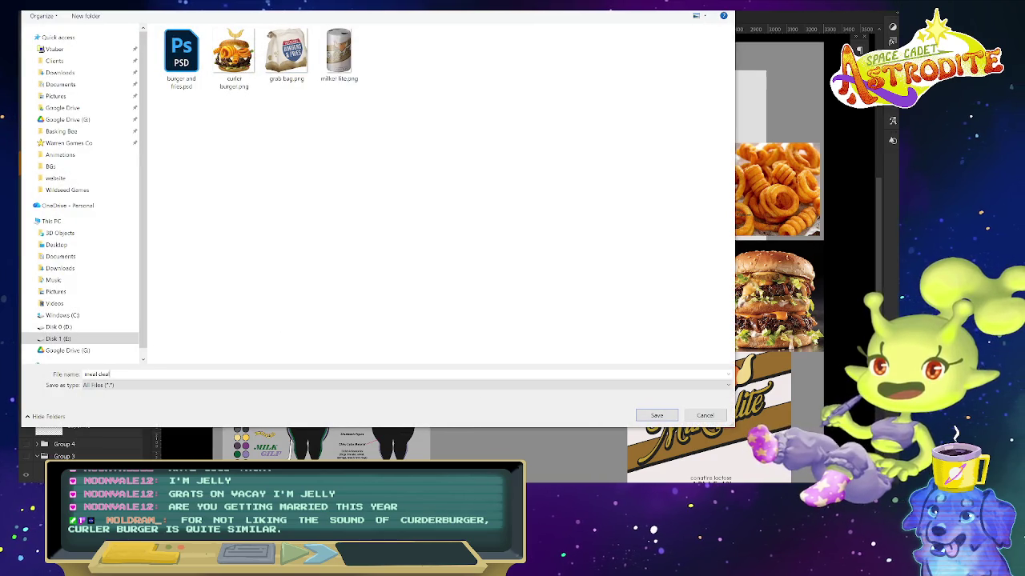
{"action": "key", "text": "Return"}
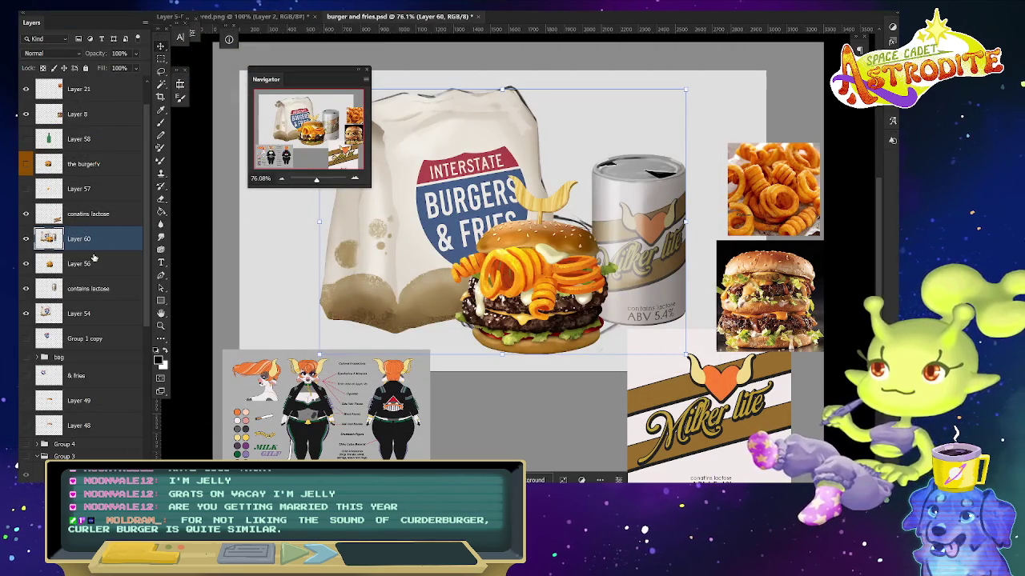
- Export the conatins lactose label as a 'milker lite (...' PNG and nudge it up and left
{"action": "right_click", "coordinate": [117, 219]}
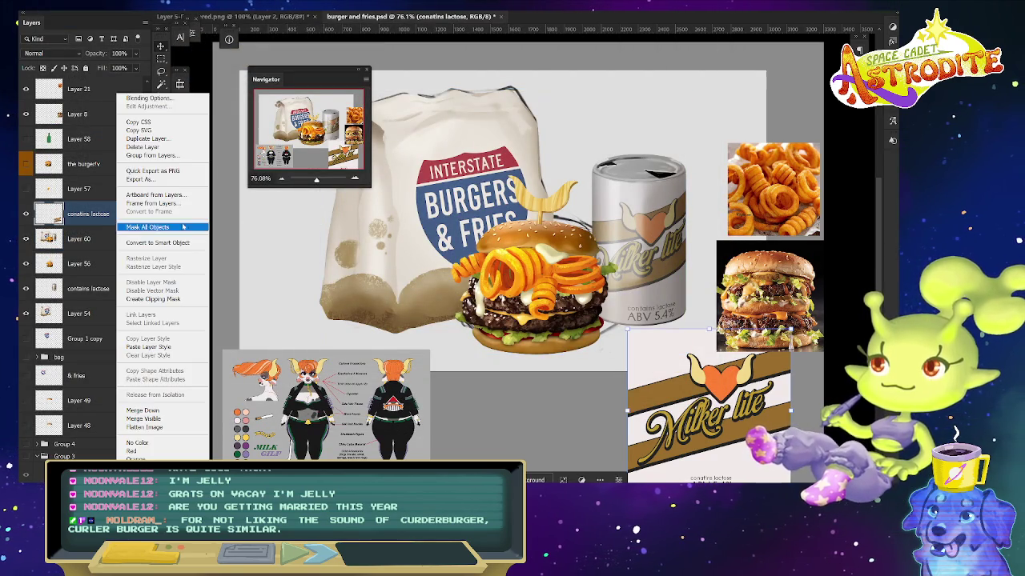
{"action": "left_click", "coordinate": [169, 170]}
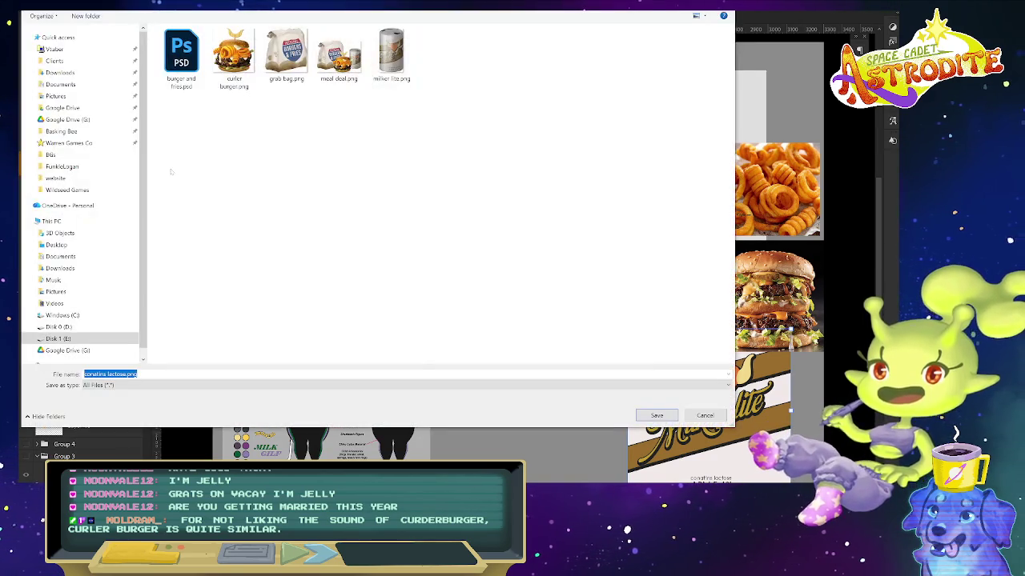
{"action": "type", "text": "milker"}
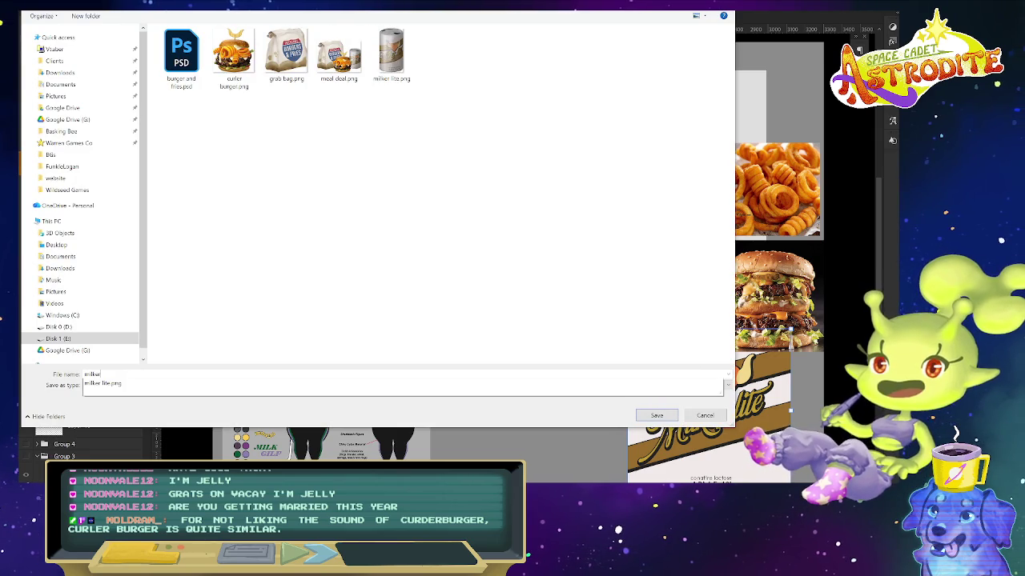
{"action": "type", "text": " -"}
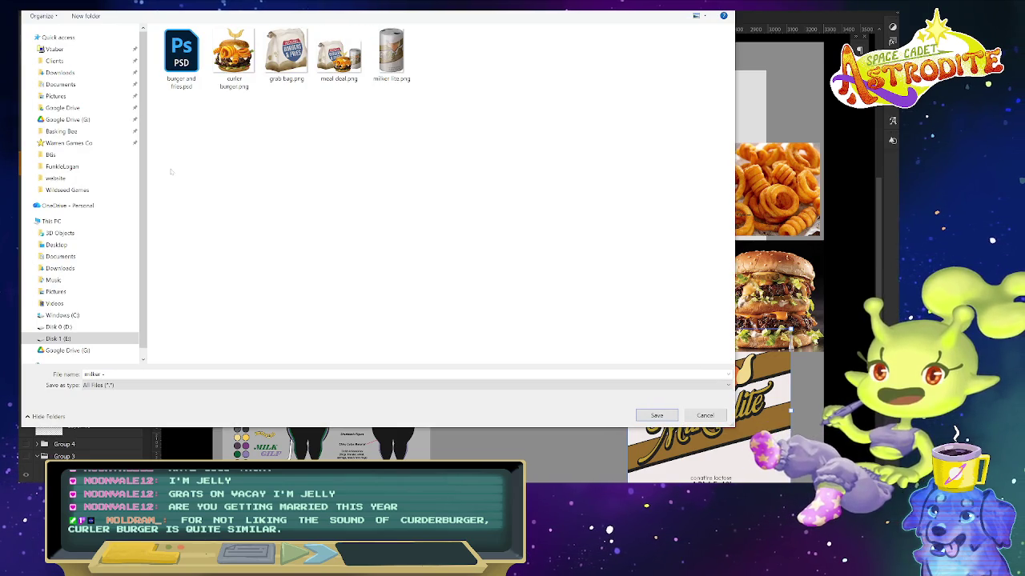
{"action": "key", "text": "BackSpace"}
{"action": "type", "text": "lite"}
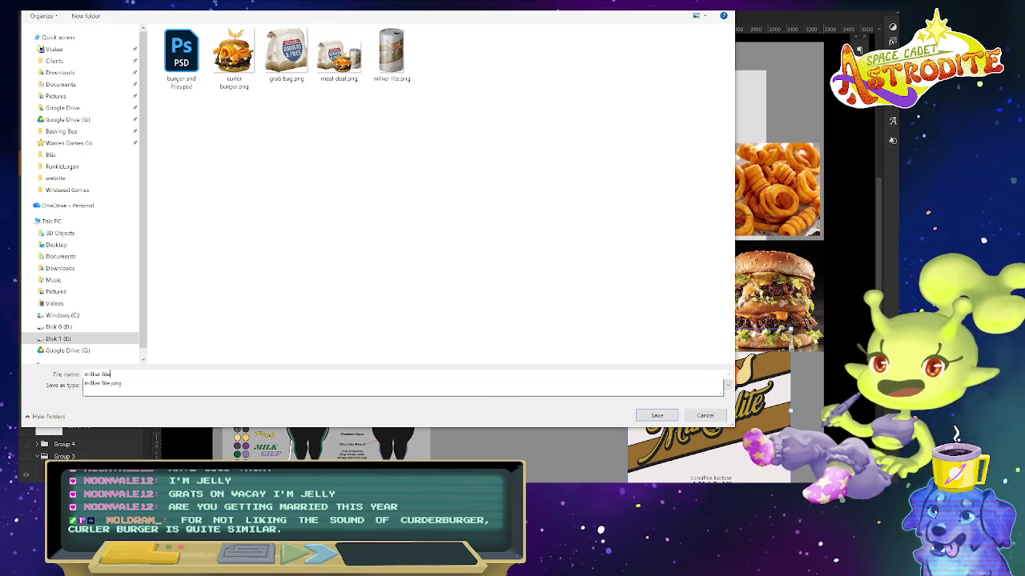
{"action": "type", "text": " ("}
{"action": "key", "text": "Return"}
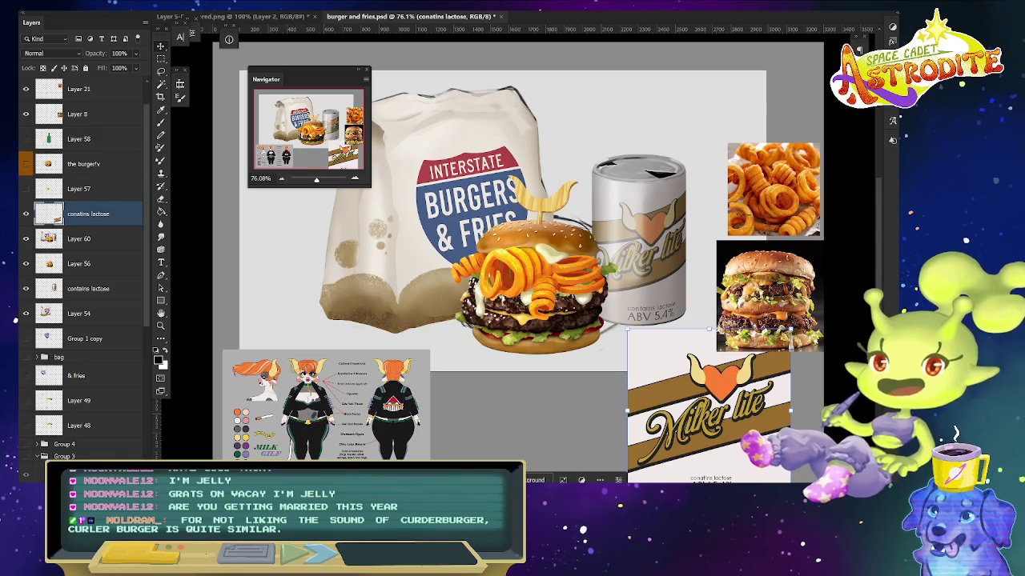
{"action": "key", "text": "Up"}
{"action": "key", "text": "Up"}
{"action": "key", "text": "Up"}
{"action": "key", "text": "Left"}
{"action": "key", "text": "Left"}
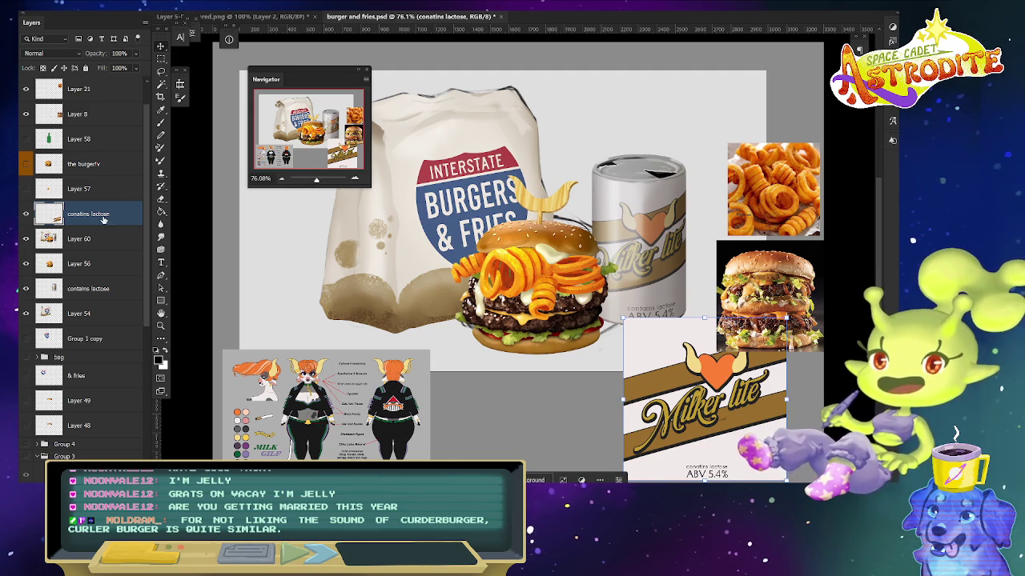
- Quick-export the label layer over the existing milker lite logo.png, confirming the replacement
{"action": "right_click", "coordinate": [102, 218]}
{"action": "left_click", "coordinate": [181, 171]}
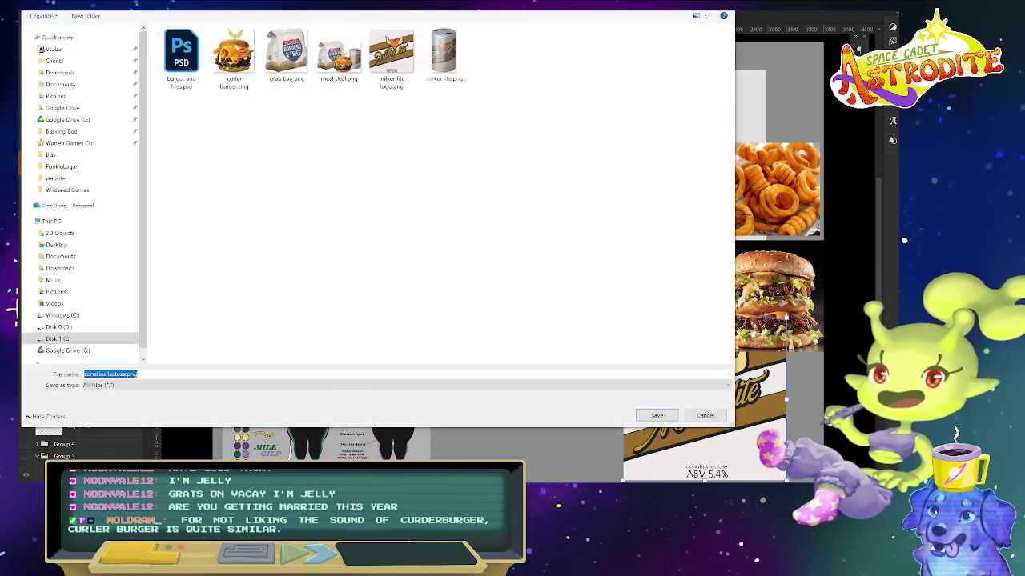
{"action": "double_click", "coordinate": [392, 56]}
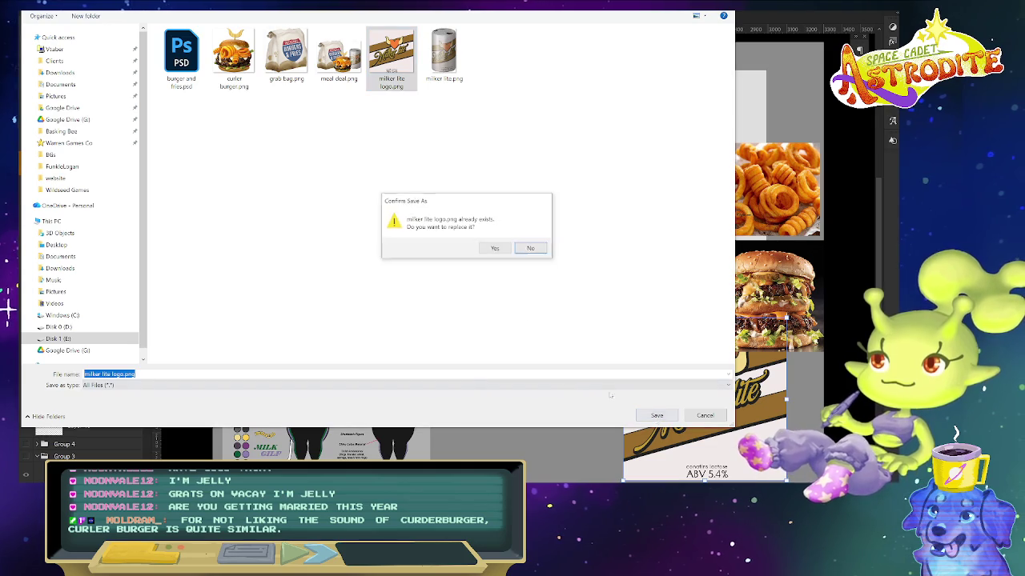
{"action": "left_click", "coordinate": [490, 247]}
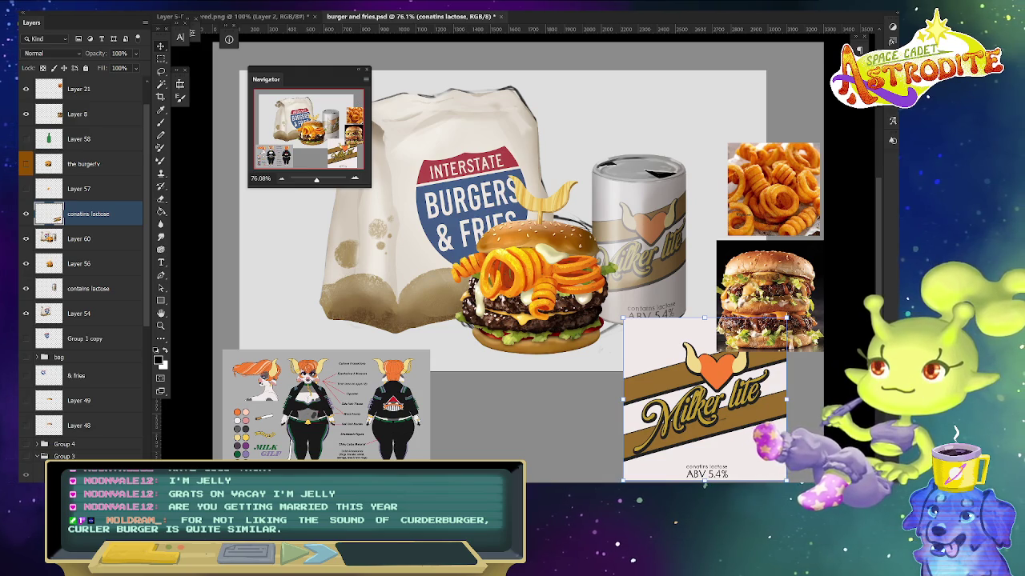
- Reposition the Milker lite label and delete the curly fries and burger reference photos
{"action": "mouse_move", "coordinate": [688, 410]}
{"action": "left_mouse_down"}
{"action": "mouse_move", "coordinate": [342, 326]}
{"action": "mouse_move", "coordinate": [723, 389]}
{"action": "left_mouse_up"}
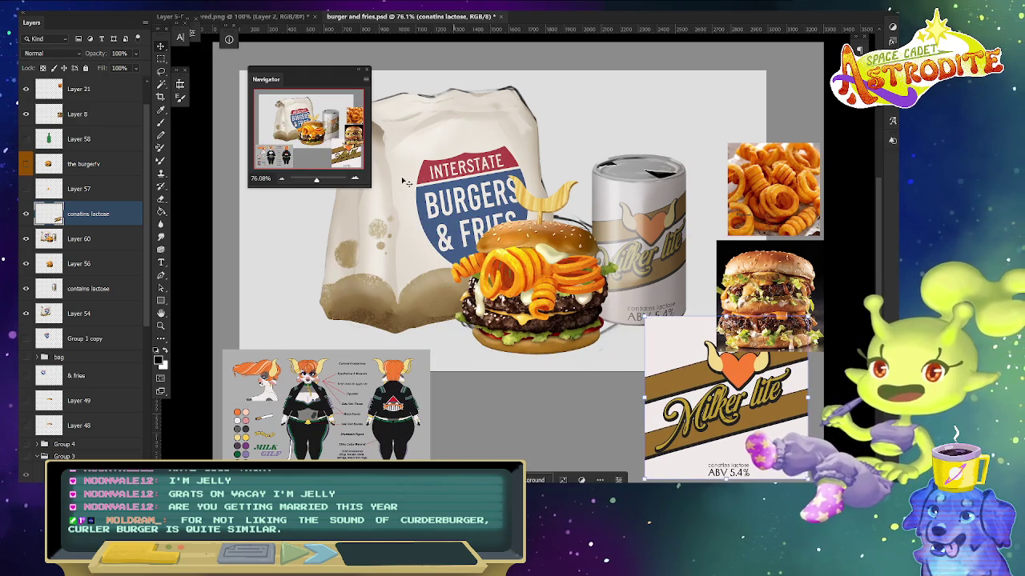
{"action": "left_click", "coordinate": [783, 216]}
{"action": "key", "text": "Delete"}
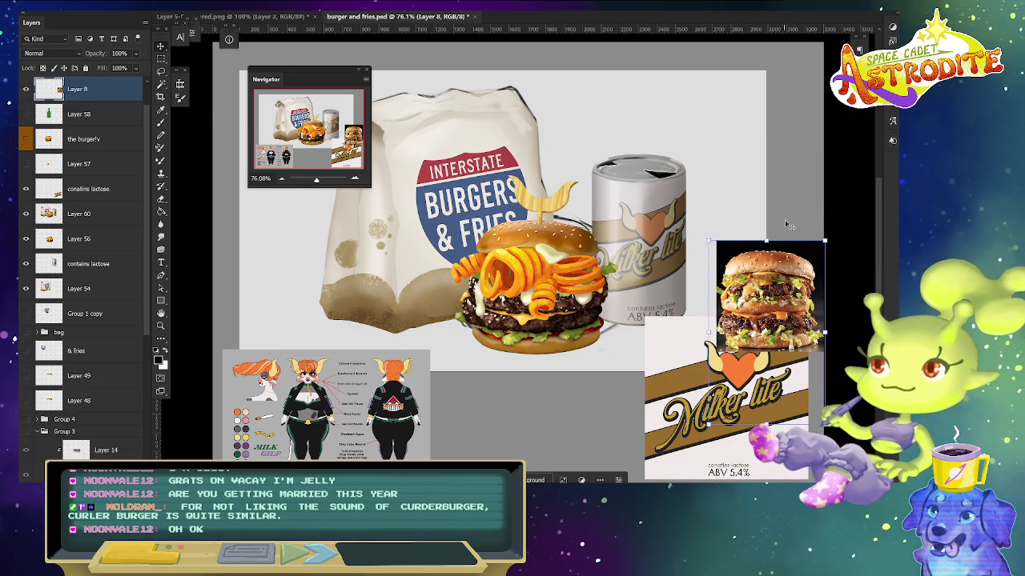
{"action": "left_click_drag", "start_coordinate": [772, 297], "coordinate": [769, 168]}
{"action": "key", "text": "Delete"}
{"action": "mouse_move", "coordinate": [319, 74]}
{"action": "left_mouse_down"}
{"action": "mouse_move", "coordinate": [148, 62]}
{"action": "mouse_move", "coordinate": [166, 64]}
{"action": "left_mouse_up"}
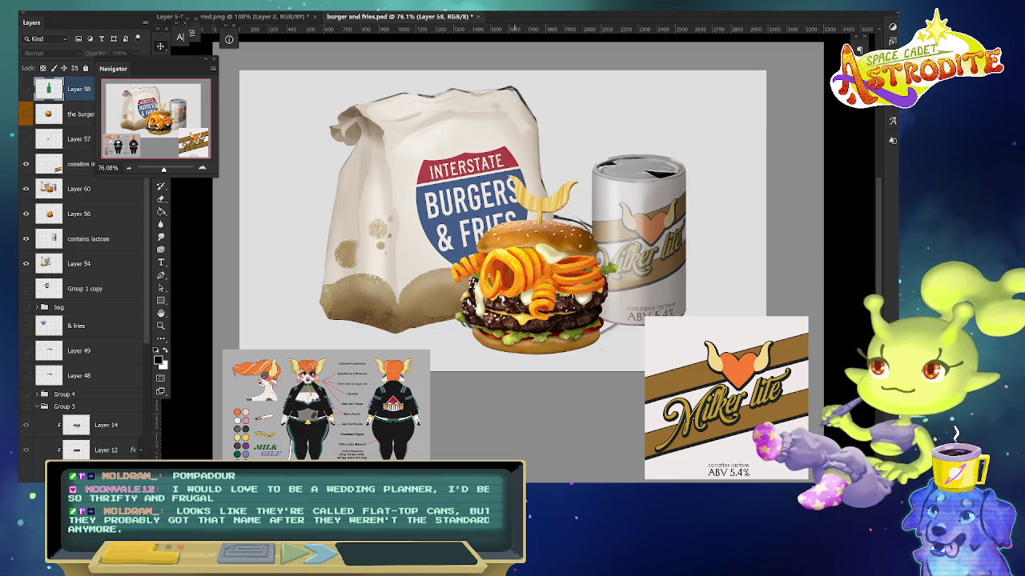
{"action": "left_click", "coordinate": [80, 165]}
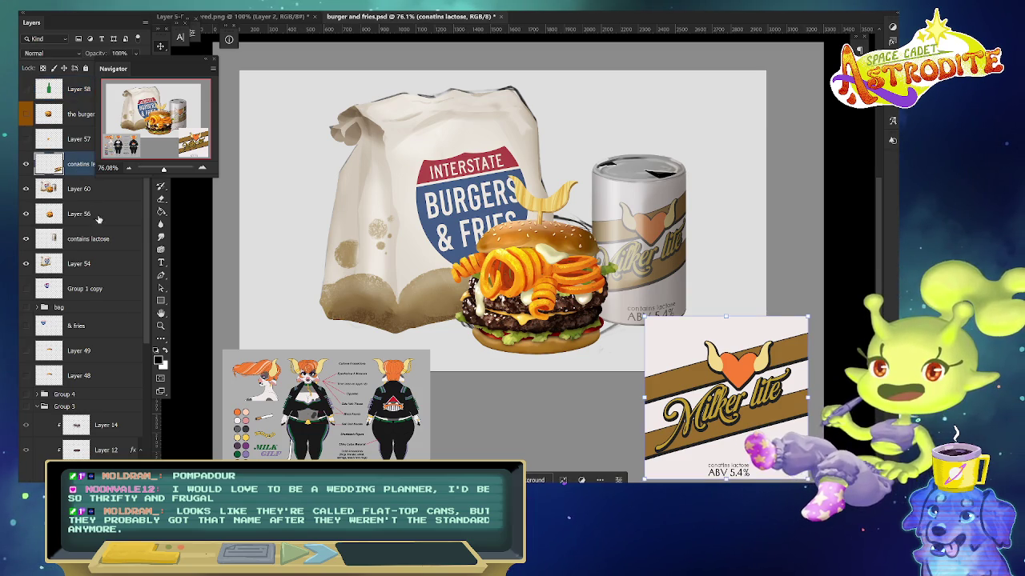
- Select Layers 60 to 54, renaming Layer 60 'meal' and Layer 56 'burger'
{"action": "key", "text": "alt+bracketleft"}
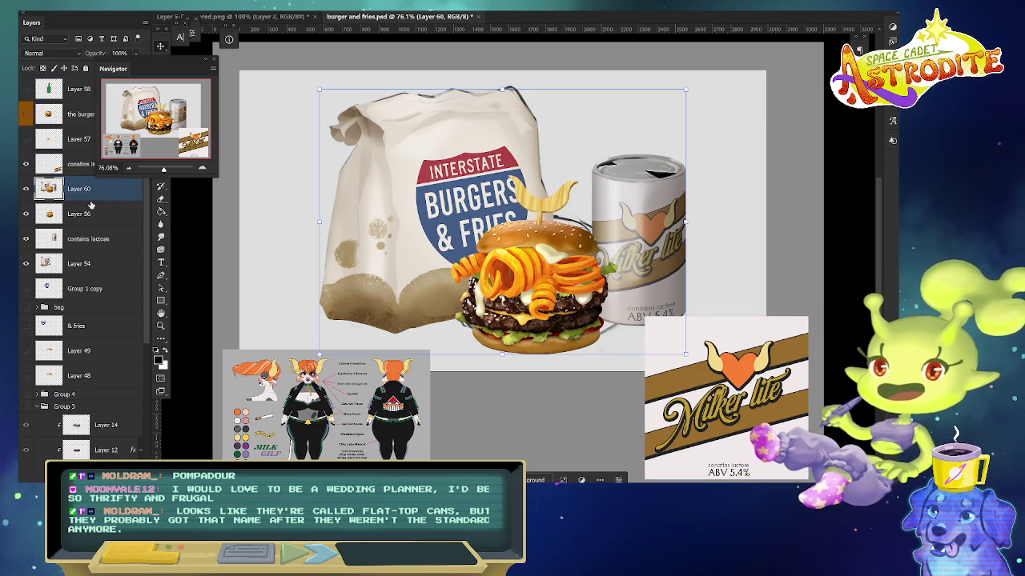
{"action": "left_click", "coordinate": [115, 265], "text": "shift"}
{"action": "double_click", "coordinate": [80, 189]}
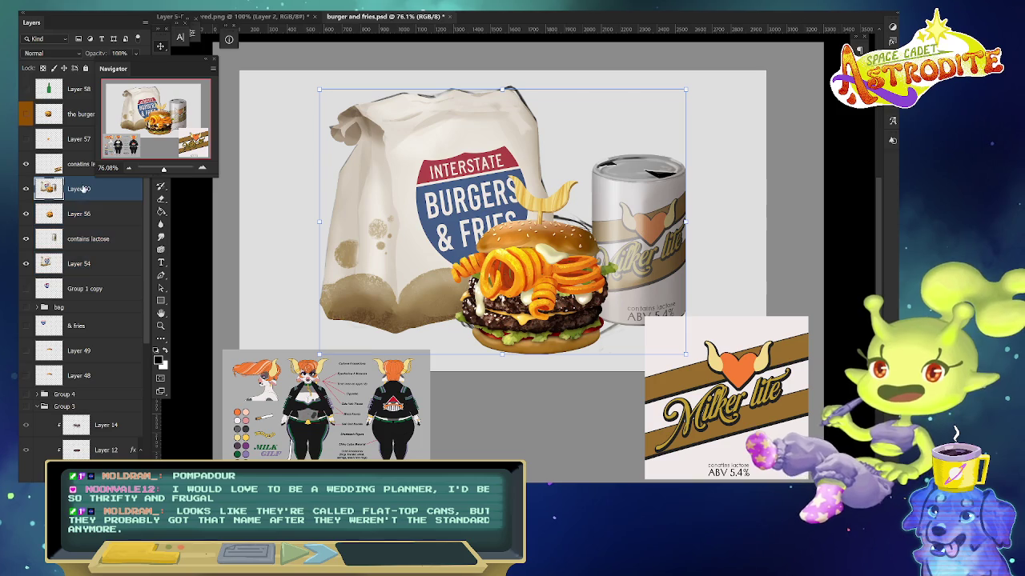
{"action": "type", "text": "meal"}
{"action": "double_click", "coordinate": [80, 215]}
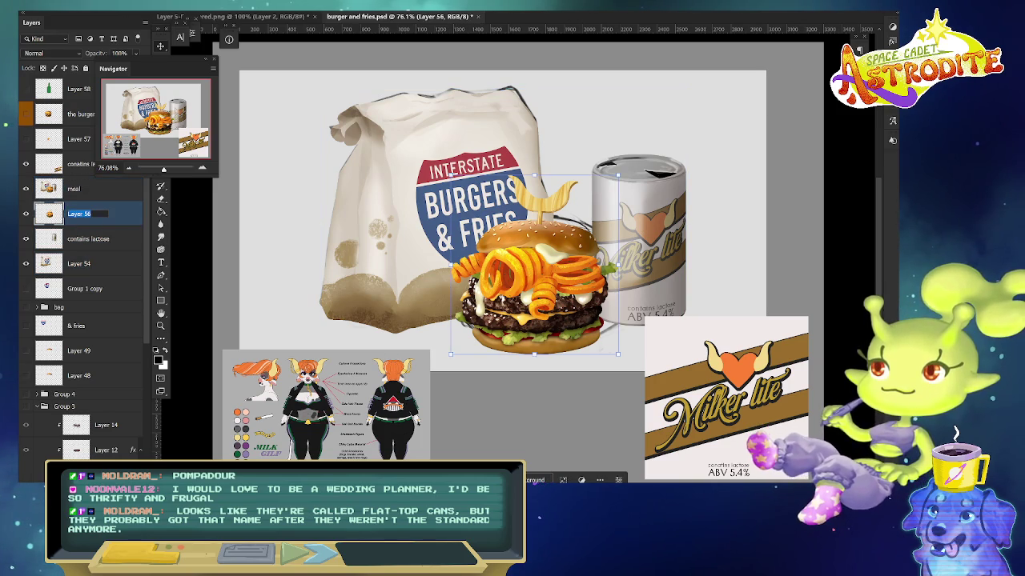
{"action": "type", "text": "burger"}
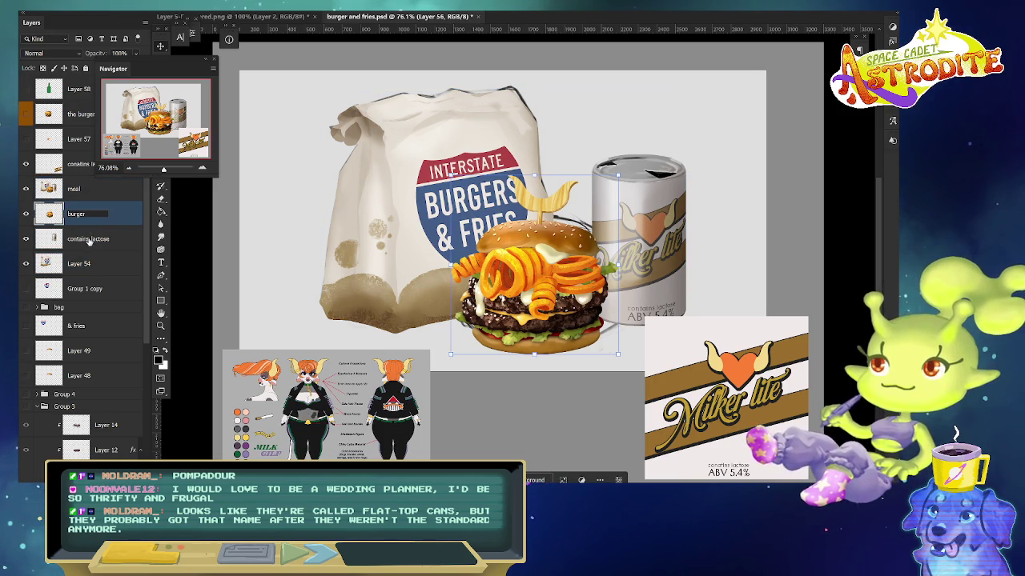
- Name the next two layers 'beer' and 'bag', then select all four renamed layers
{"action": "key", "text": "Tab"}
{"action": "type", "text": "beer"}
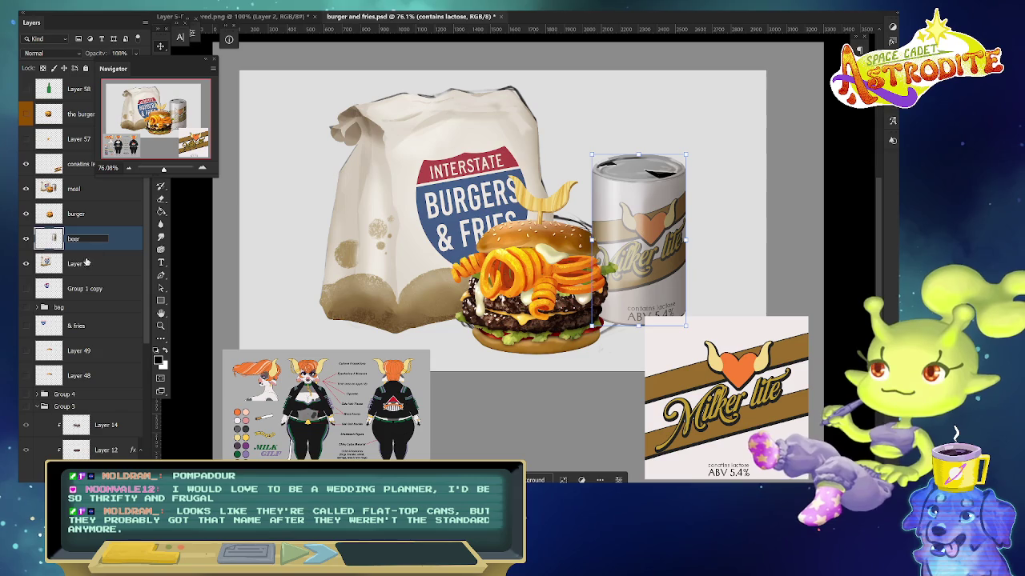
{"action": "key", "text": "Tab"}
{"action": "type", "text": "bag"}
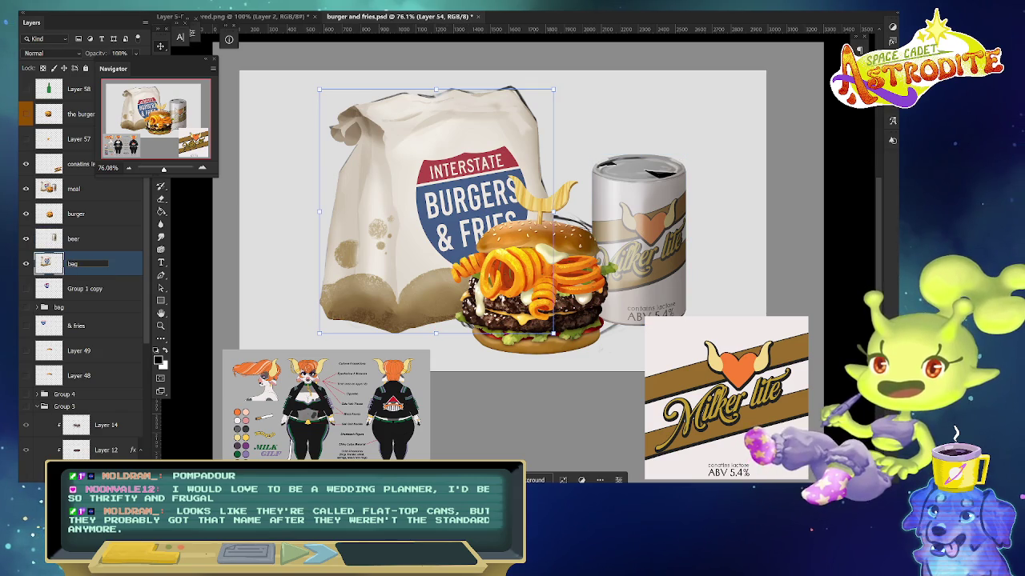
{"action": "left_click", "coordinate": [90, 191]}
{"action": "left_click", "coordinate": [114, 267], "text": "shift"}
{"action": "right_click", "coordinate": [117, 226]}
- Set the meal export to 50% scale and switch all four assets to PNG
{"action": "left_click", "coordinate": [172, 178]}
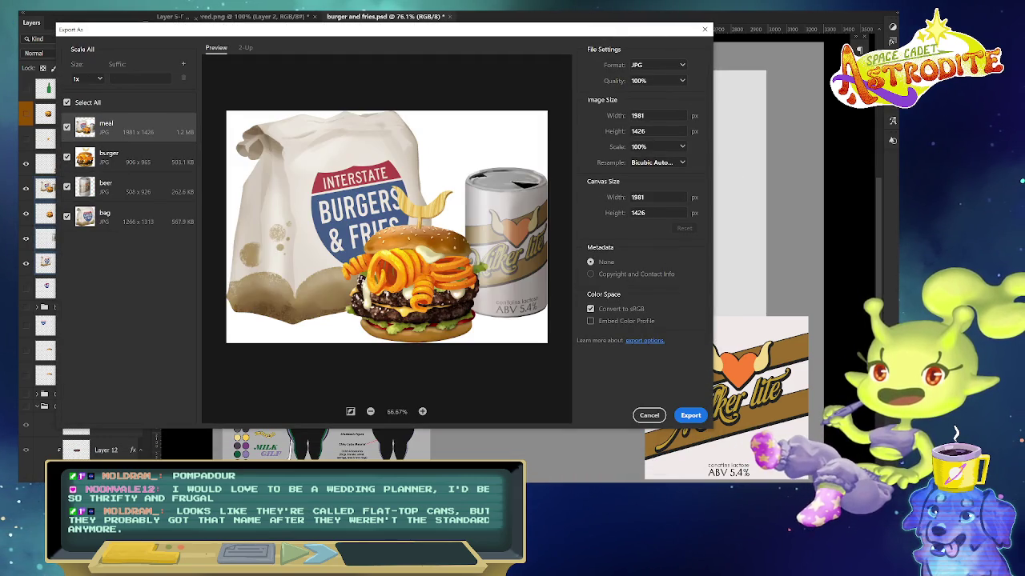
{"action": "type", "text": "50"}
{"action": "key", "text": "Return"}
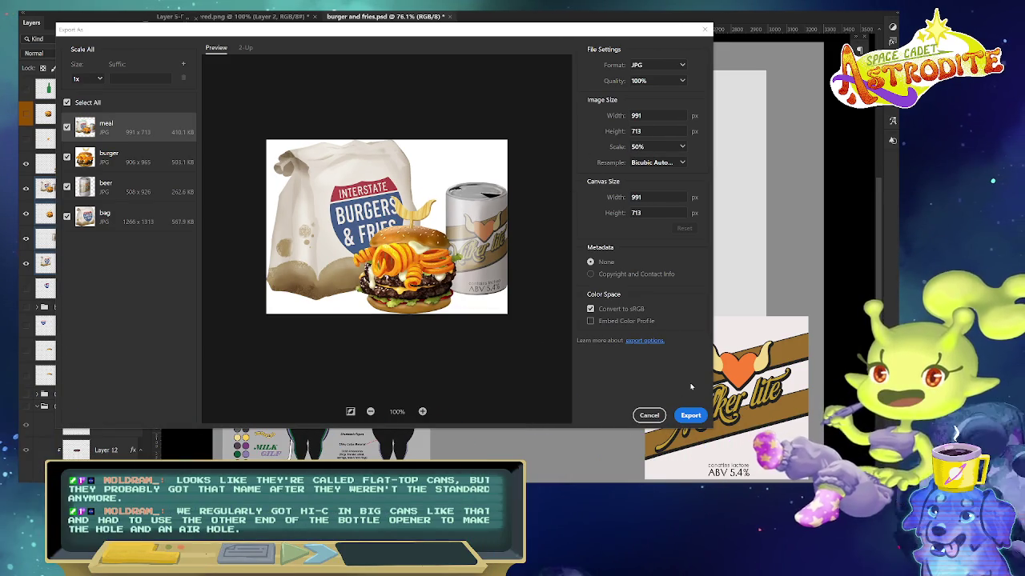
{"action": "left_click", "coordinate": [135, 156]}
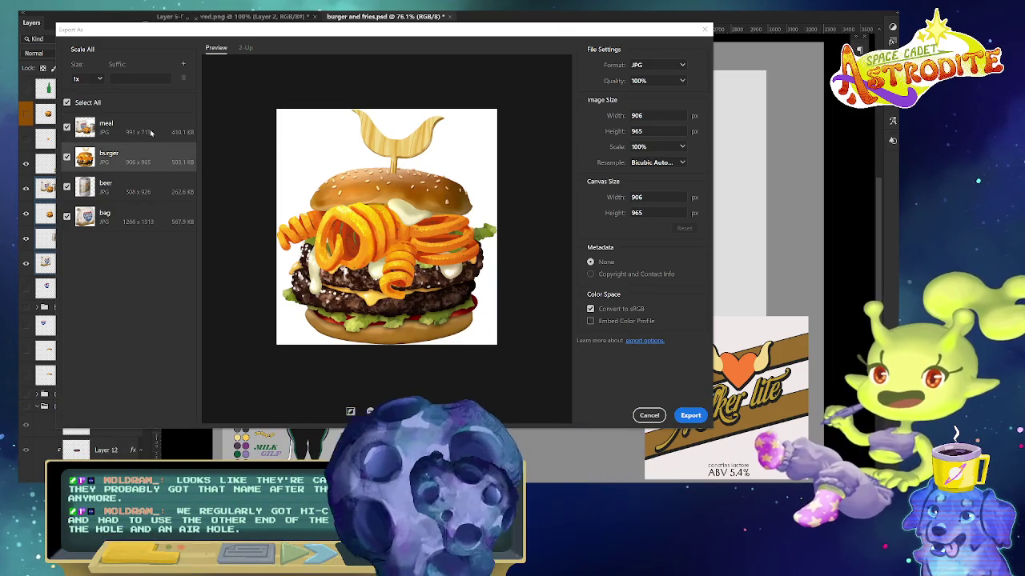
{"action": "left_click", "coordinate": [156, 130]}
{"action": "left_click", "coordinate": [172, 220], "text": "shift"}
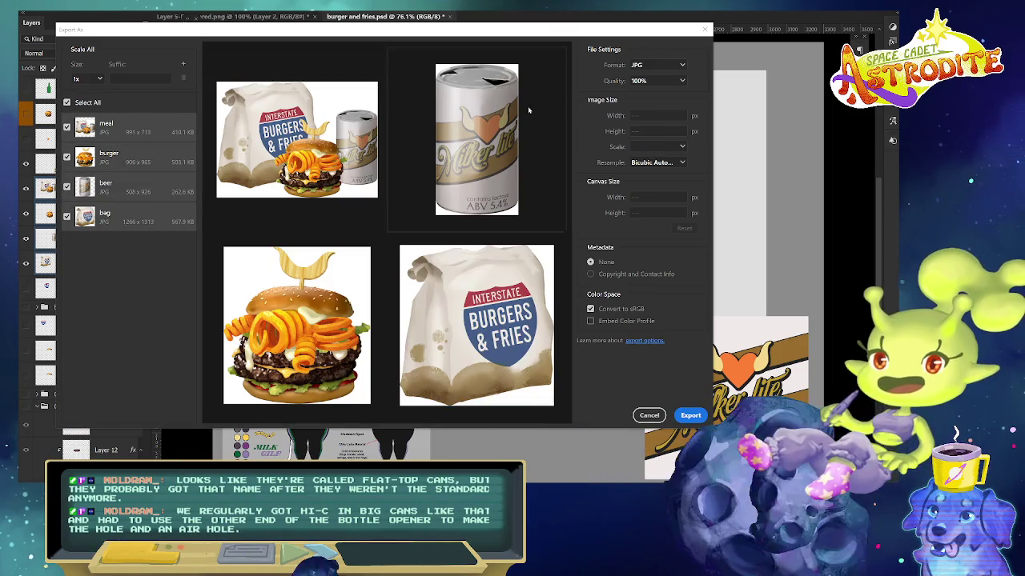
{"action": "left_click", "coordinate": [658, 65]}
{"action": "left_click", "coordinate": [656, 81]}
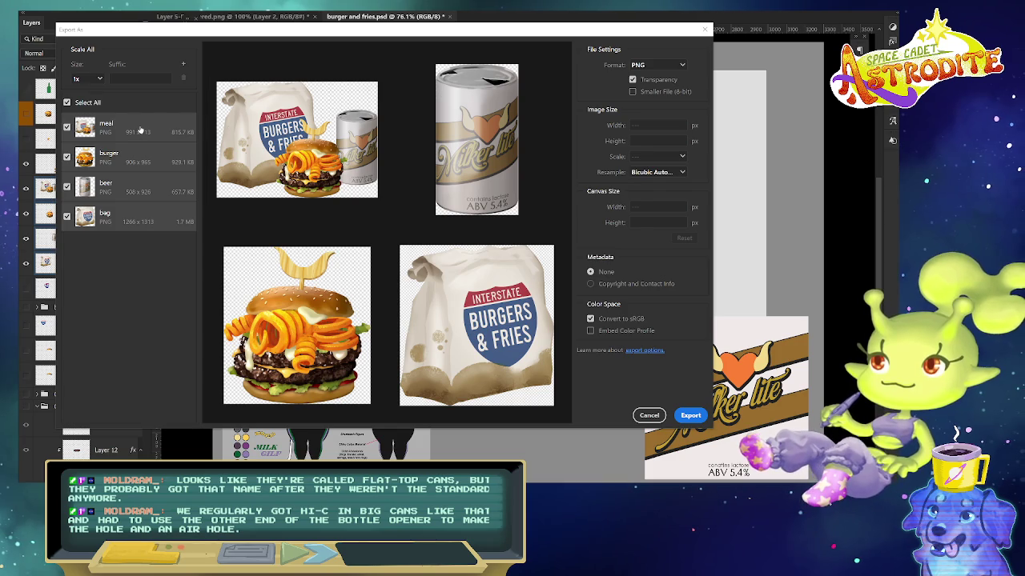
- Scale the bag, burger and beer can exports to 50%
{"action": "left_click", "coordinate": [640, 156]}
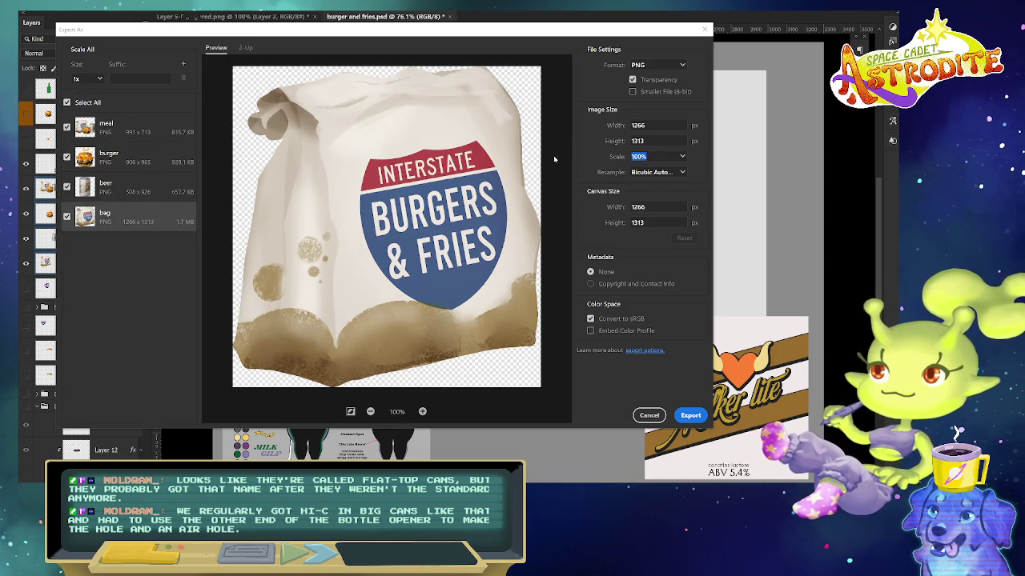
{"action": "type", "text": "50"}
{"action": "key", "text": "Return"}
{"action": "left_click", "coordinate": [138, 192]}
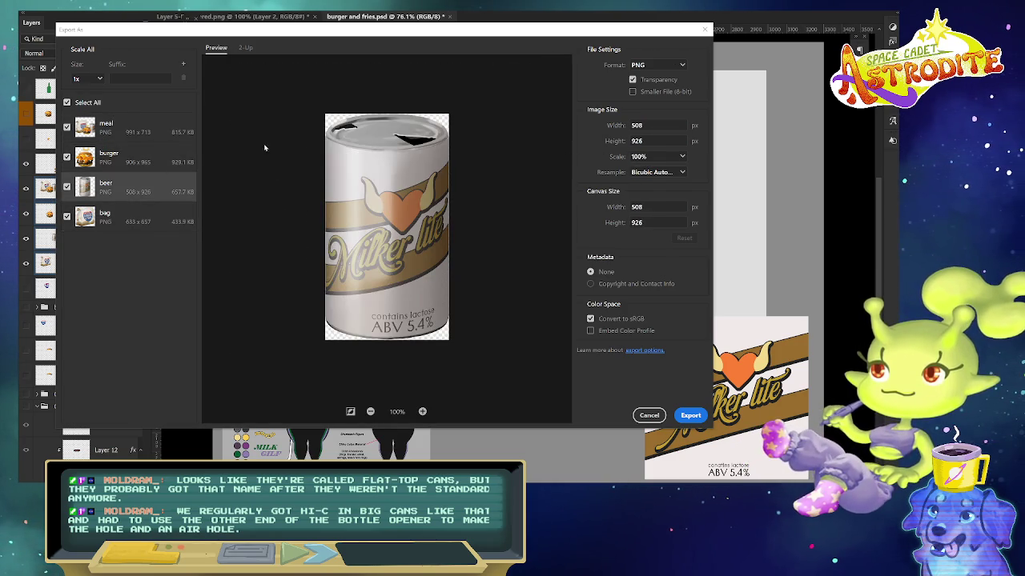
{"action": "left_click", "coordinate": [149, 162]}
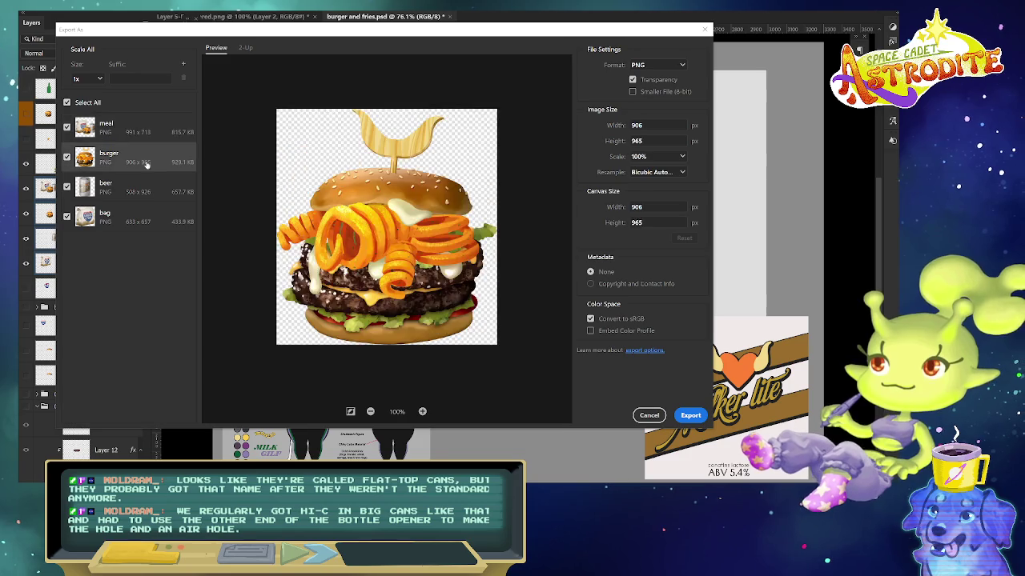
{"action": "left_click", "coordinate": [108, 187], "text": "ctrl"}
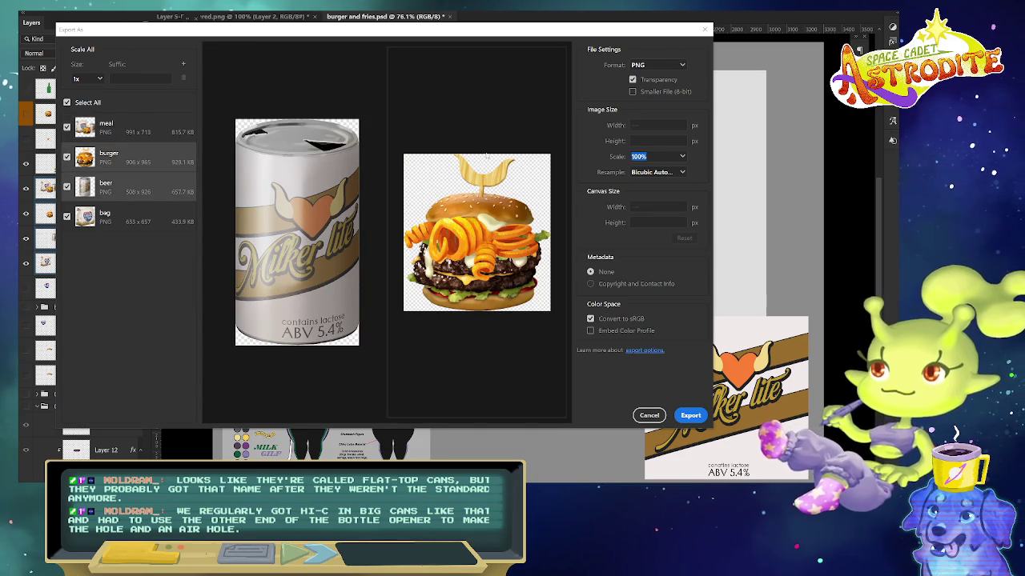
{"action": "type", "text": "50"}
{"action": "key", "text": "Return"}
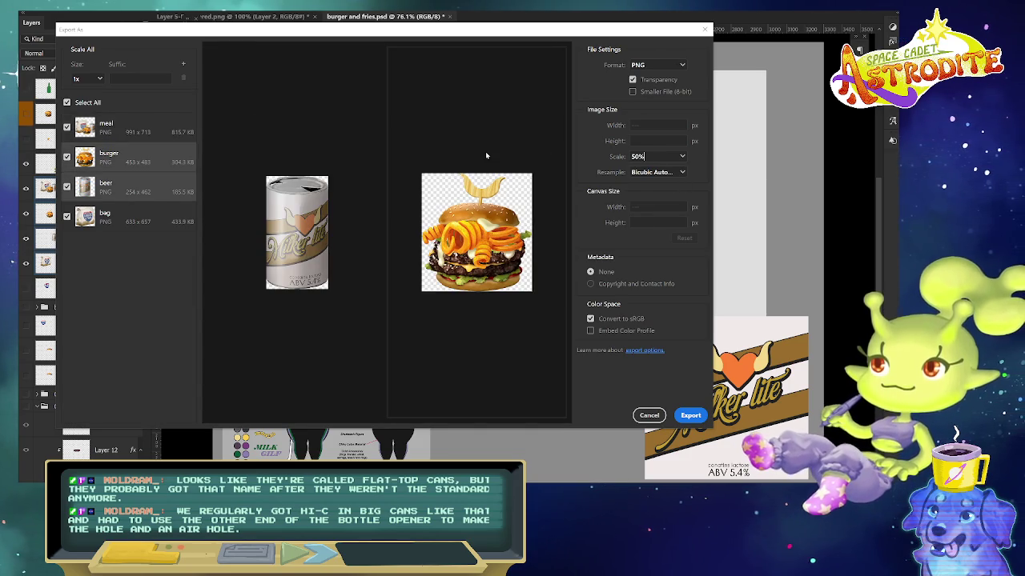
- Add the _small suffix to the meal, burger, beer and bag exports and start exporting
{"action": "left_click", "coordinate": [144, 128]}
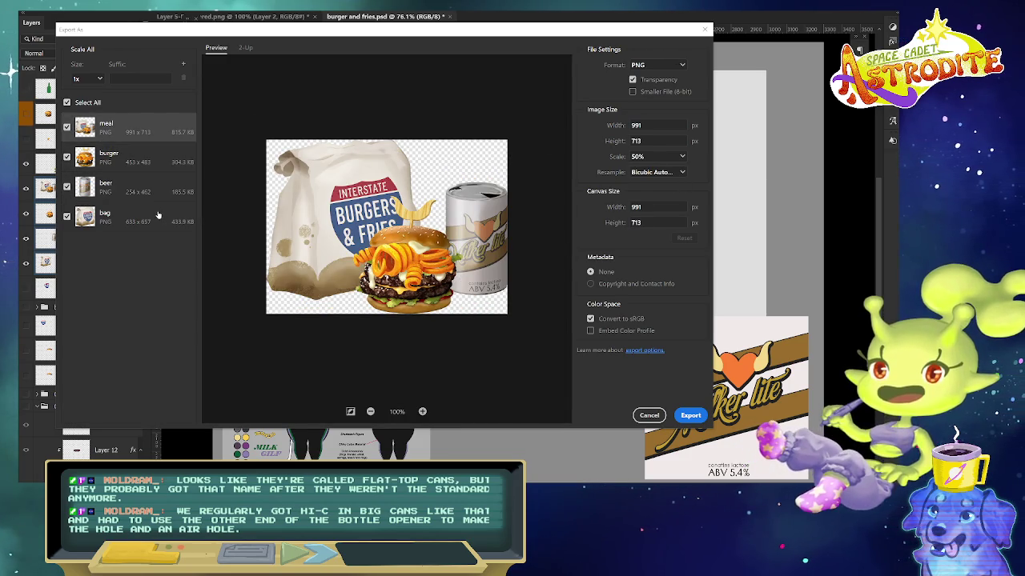
{"action": "left_click", "coordinate": [160, 157]}
{"action": "left_click", "coordinate": [160, 186]}
{"action": "left_click", "coordinate": [160, 216]}
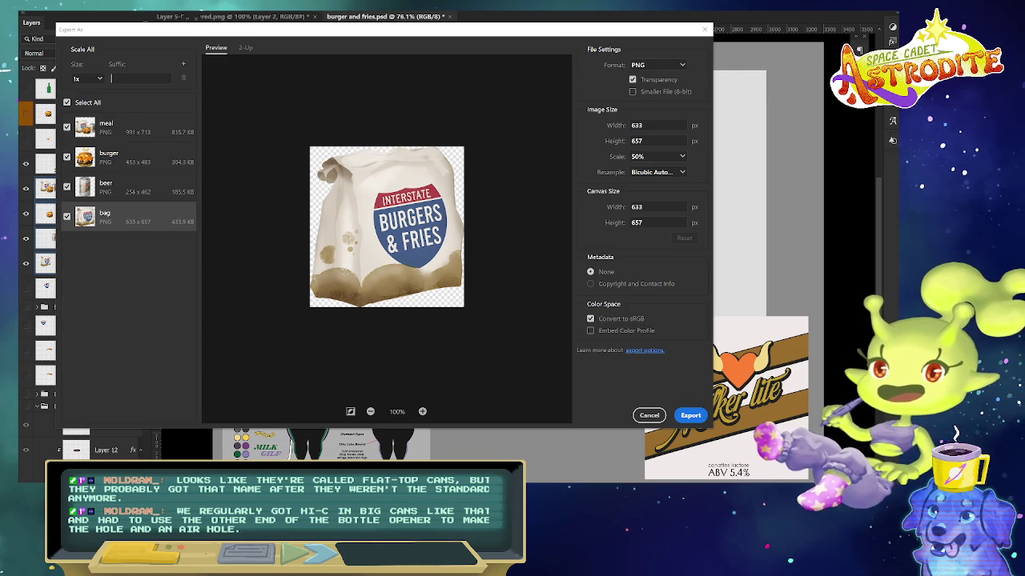
{"action": "type", "text": "_small"}
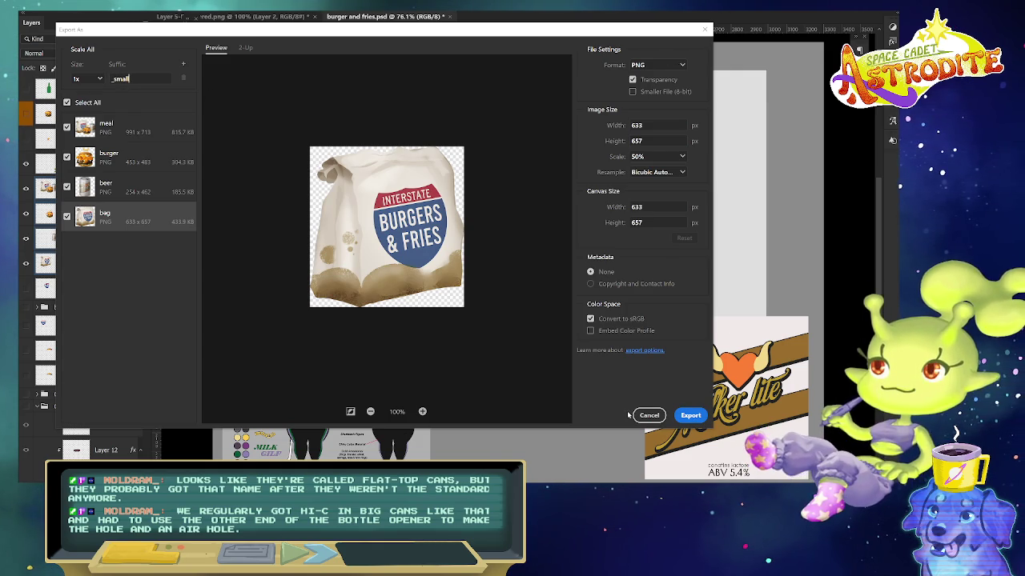
{"action": "left_click", "coordinate": [694, 422]}
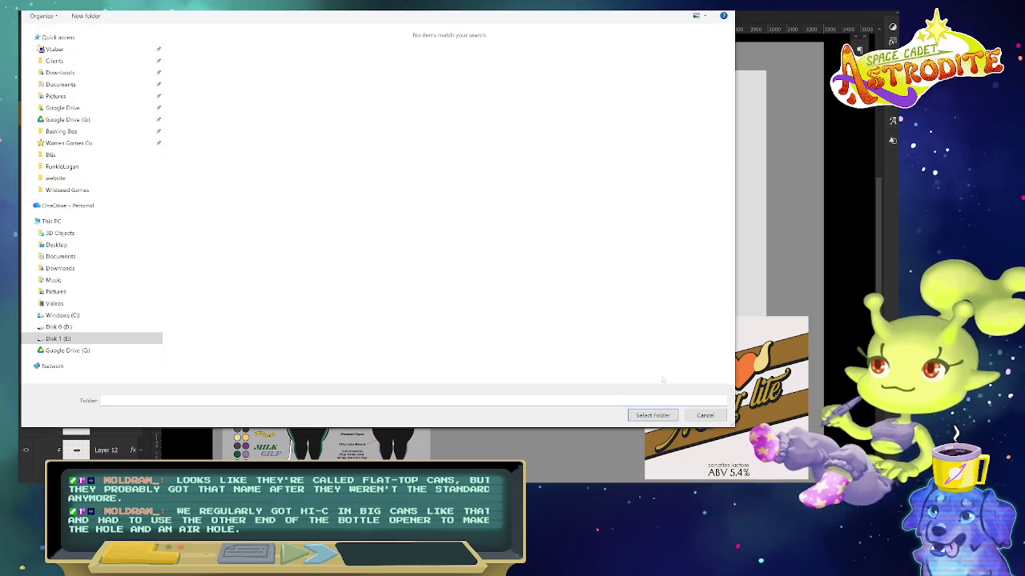
- Choose the destination folder in Quick access and confirm it to export the PNGs
{"action": "left_click", "coordinate": [86, 166]}
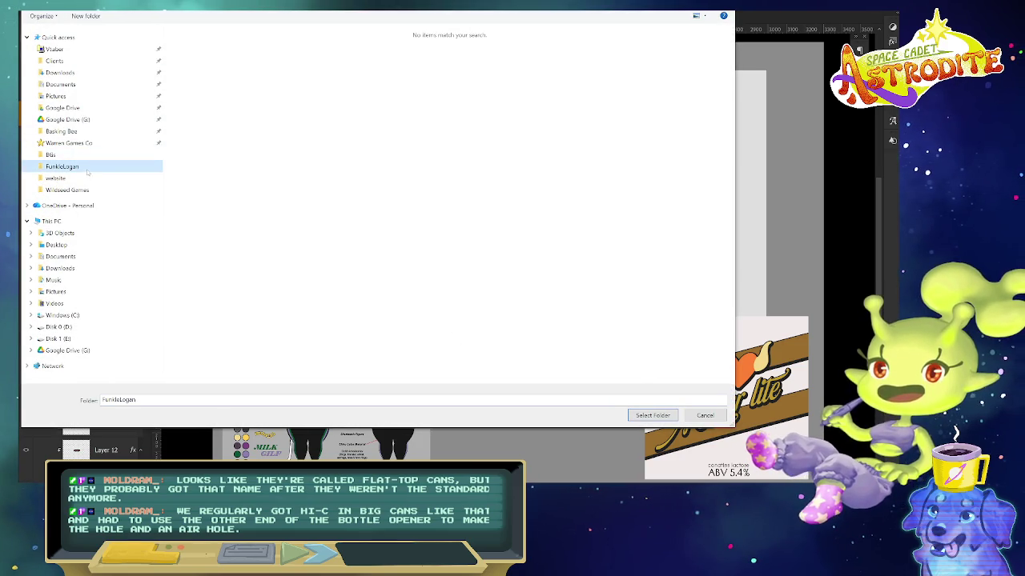
{"action": "left_click", "coordinate": [652, 415]}
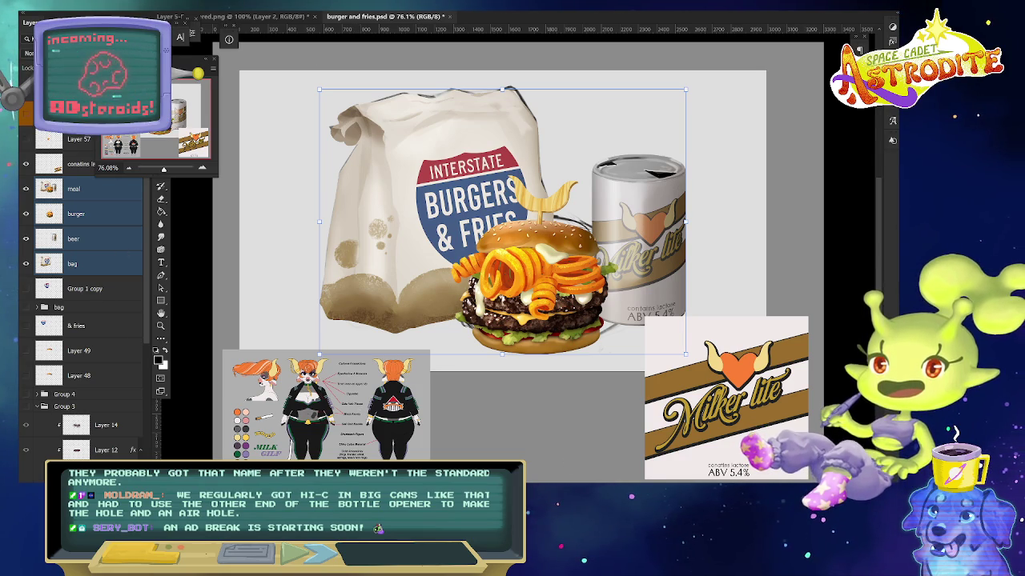
- Copy the character from the sheet onto its own layer, enlarge it and move it left
{"action": "left_click", "coordinate": [206, 59]}
{"action": "left_click", "coordinate": [326, 404], "text": "ctrl"}
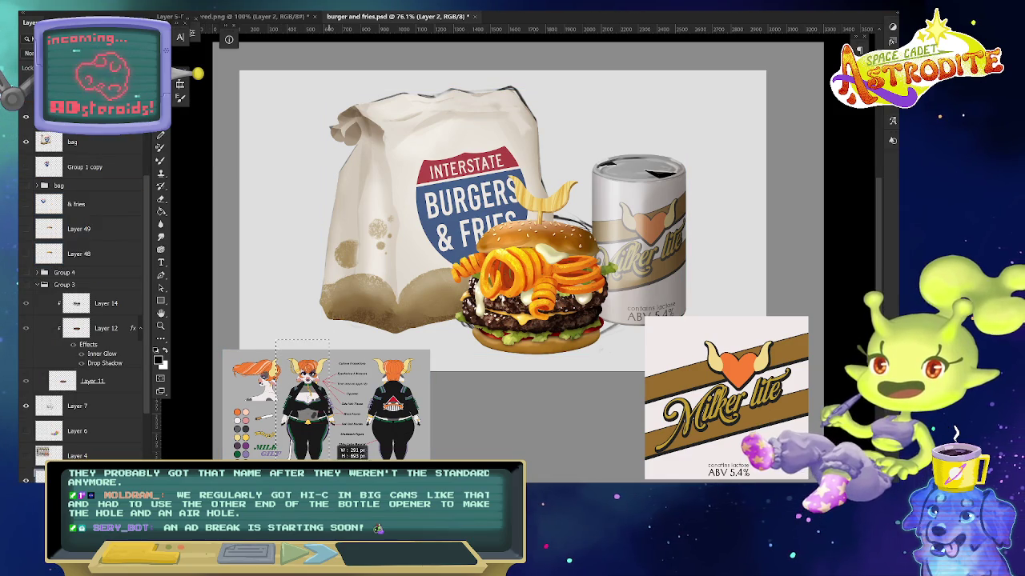
{"action": "left_click_drag", "start_coordinate": [275, 340], "coordinate": [340, 461]}
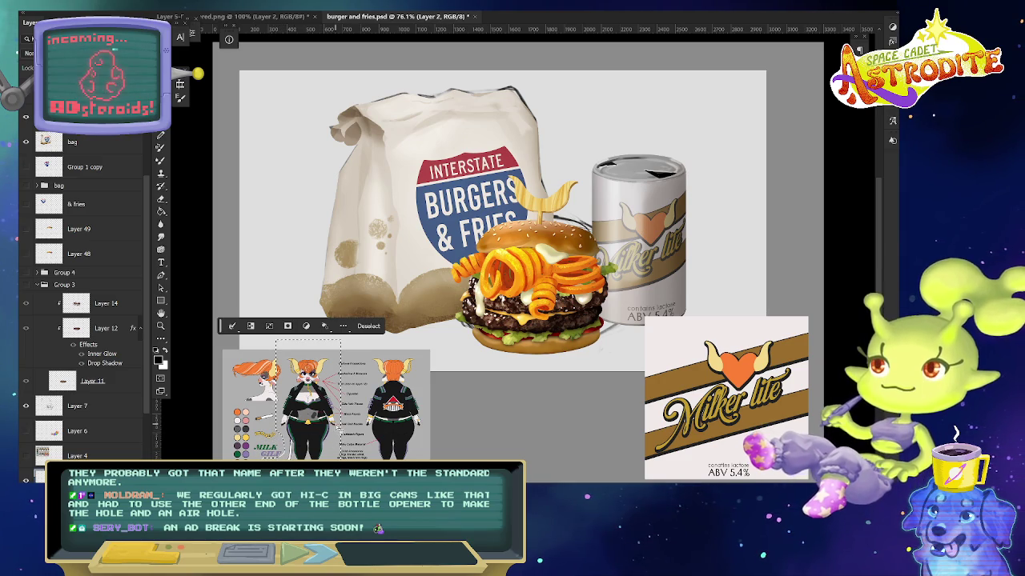
{"action": "key", "text": "ctrl+j"}
{"action": "key", "text": "ctrl+t"}
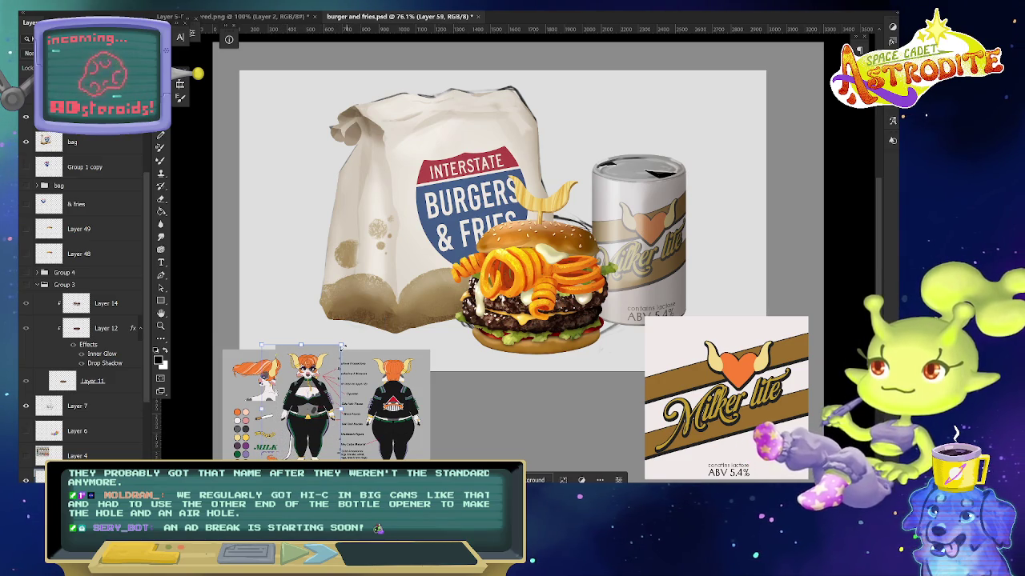
{"action": "left_click_drag", "start_coordinate": [343, 347], "coordinate": [324, 302]}
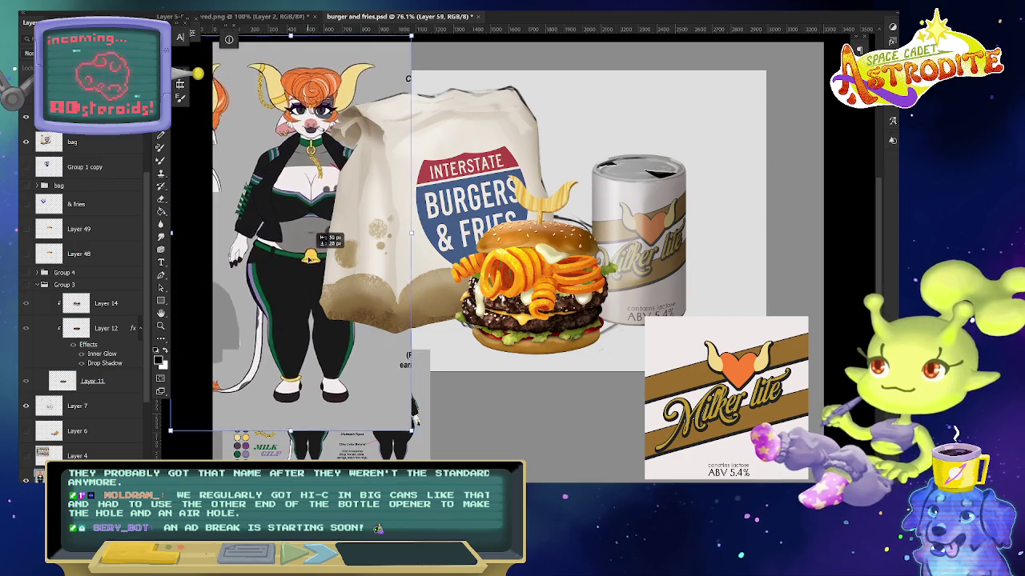
{"action": "left_click_drag", "start_coordinate": [360, 240], "coordinate": [414, 239]}
{"action": "key", "text": "Return"}
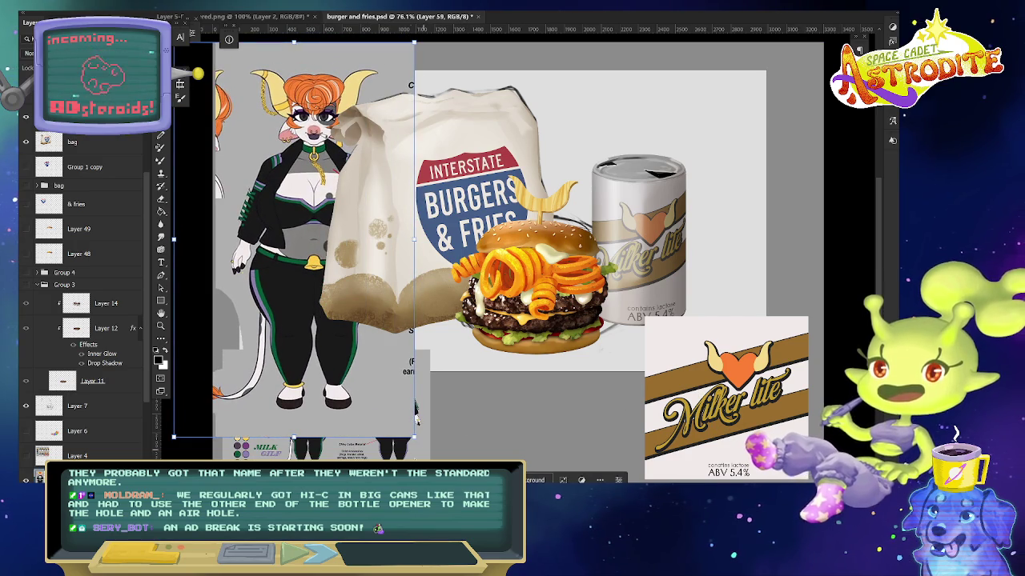
- Delete the light grey backdrop, hide the outline layer and shift the bag, burger and can right
{"action": "left_click", "coordinate": [415, 410]}
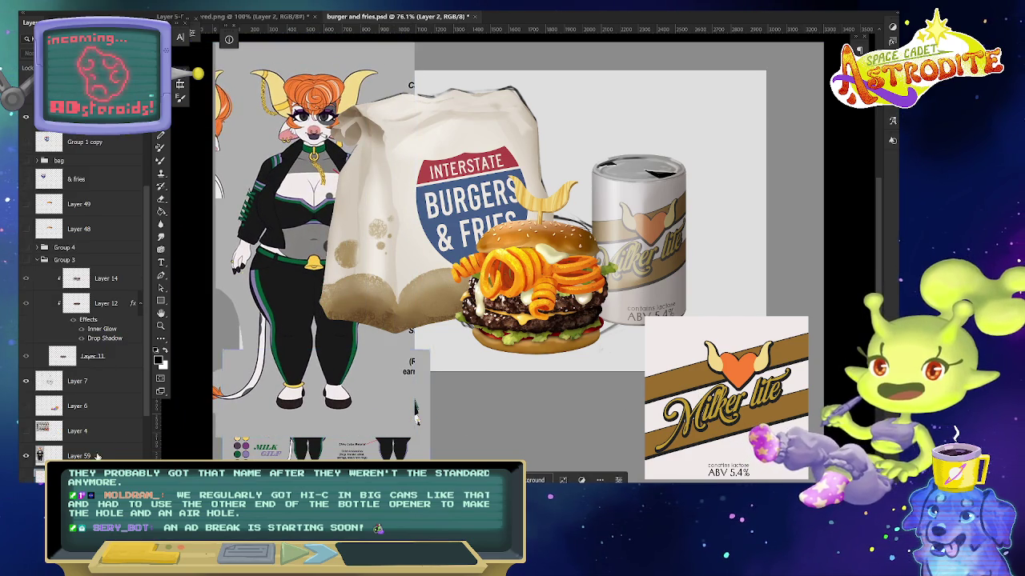
{"action": "left_click", "coordinate": [760, 364]}
{"action": "key", "text": "Delete"}
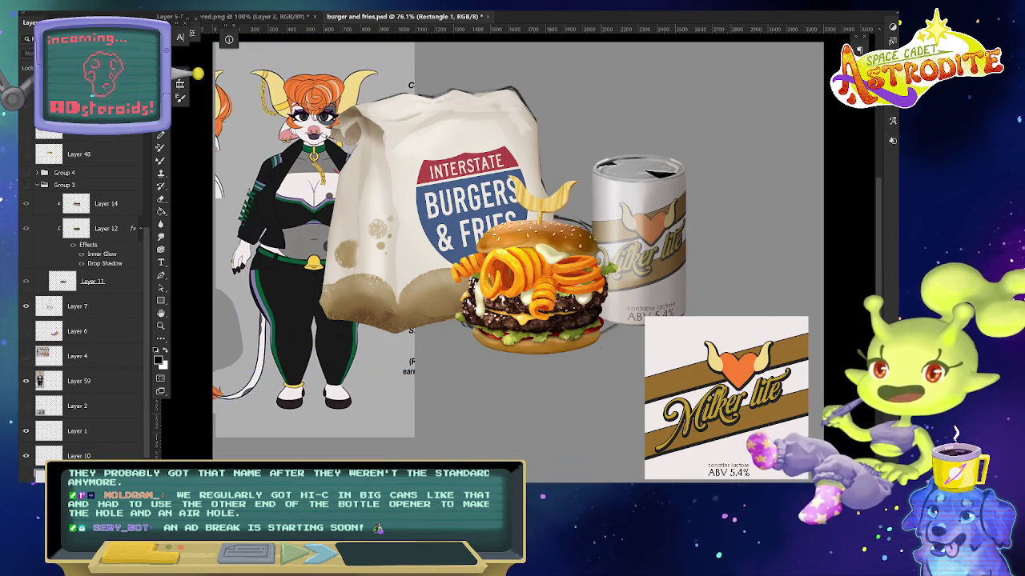
{"action": "left_click", "coordinate": [25, 307]}
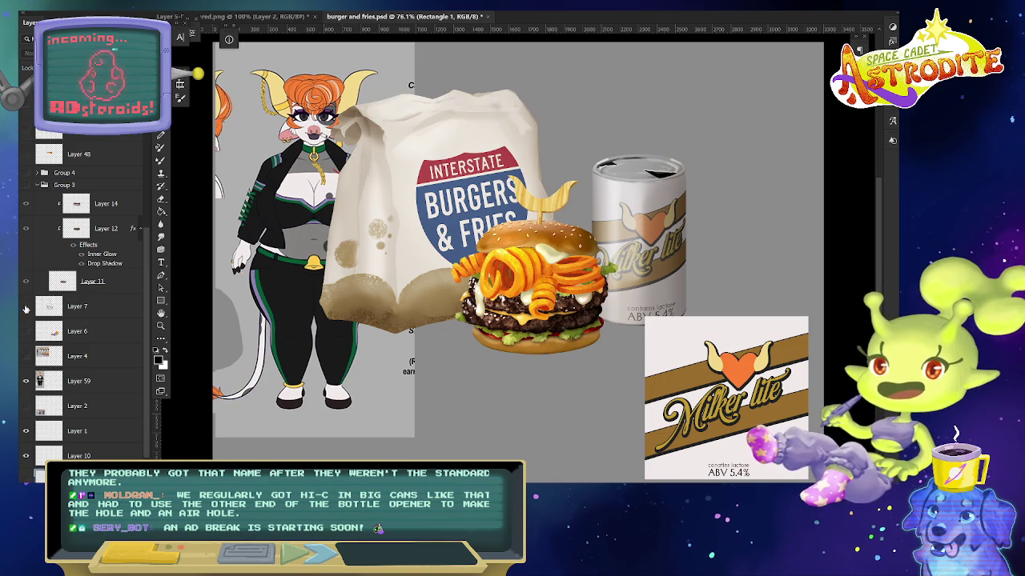
{"action": "left_click", "coordinate": [400, 172]}
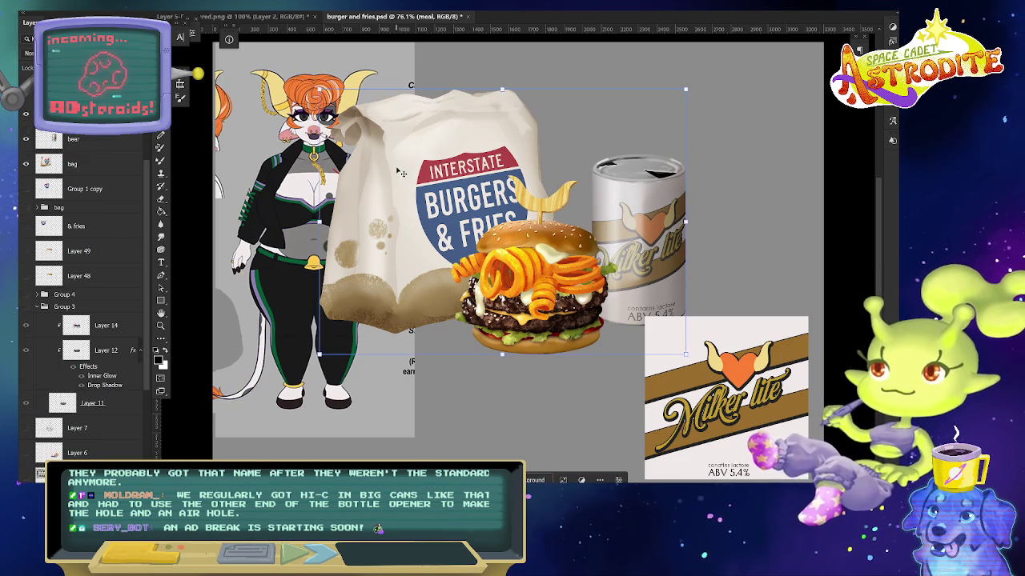
{"action": "scroll", "coordinate": [96, 168], "scroll_direction": "up", "scroll_amount": 3}
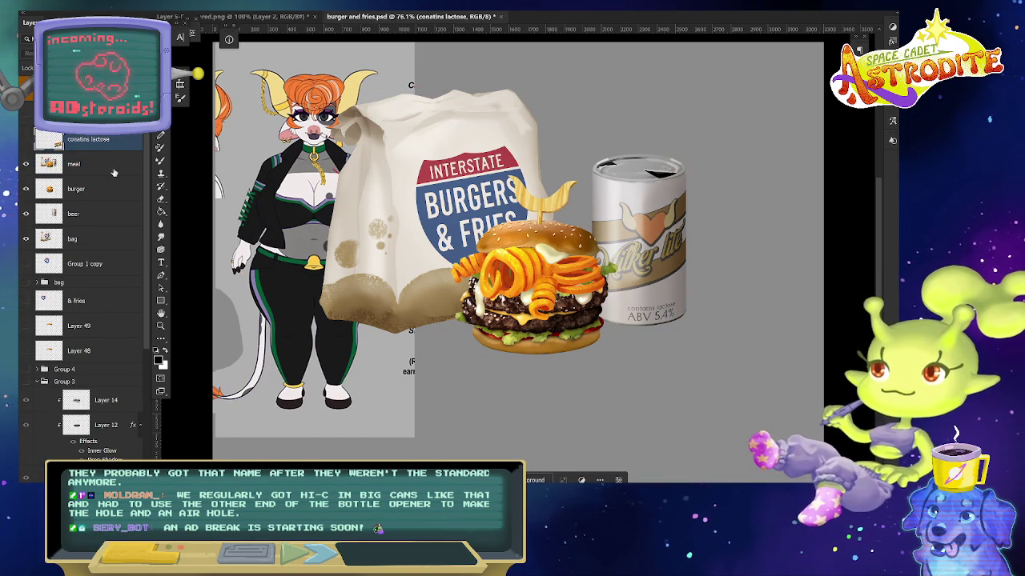
{"action": "left_click", "coordinate": [119, 238], "text": "shift"}
{"action": "left_click_drag", "start_coordinate": [454, 240], "coordinate": [564, 230]}
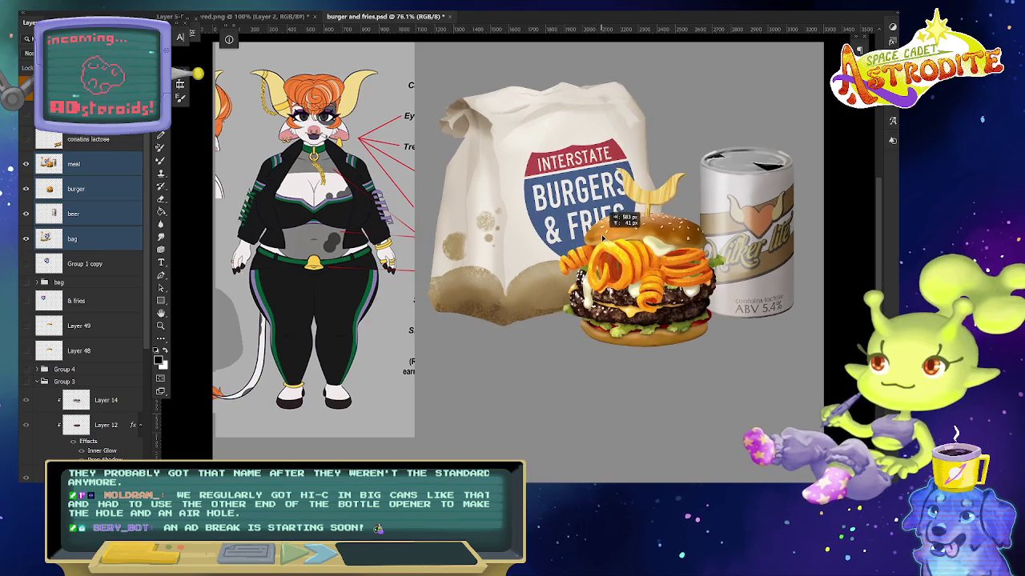
- Nudge the food layers and paint a red curved arrow from the character to the bag
{"action": "left_click_drag", "start_coordinate": [350, 233], "coordinate": [353, 250]}
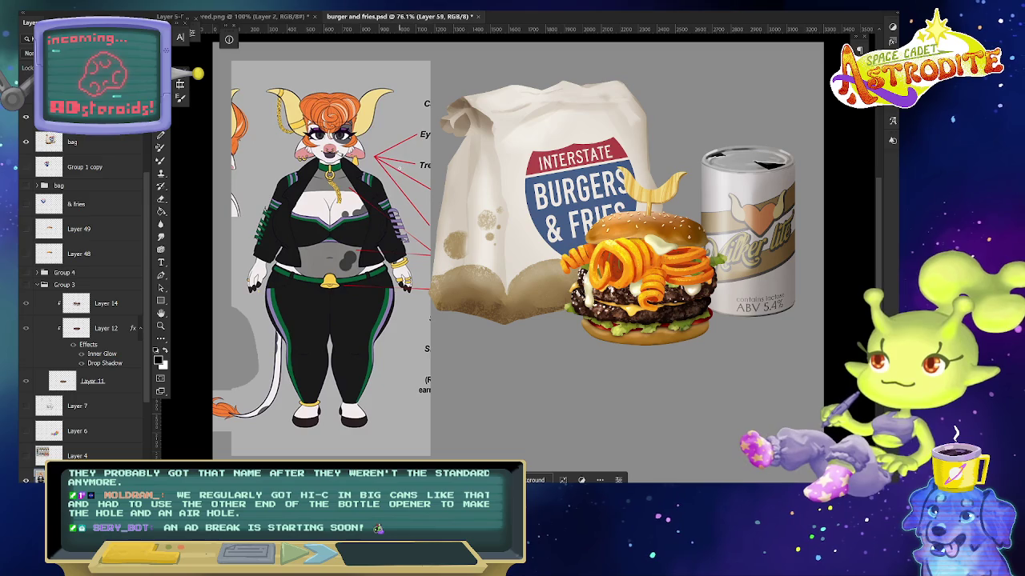
{"action": "left_click_drag", "start_coordinate": [369, 169], "coordinate": [439, 146]}
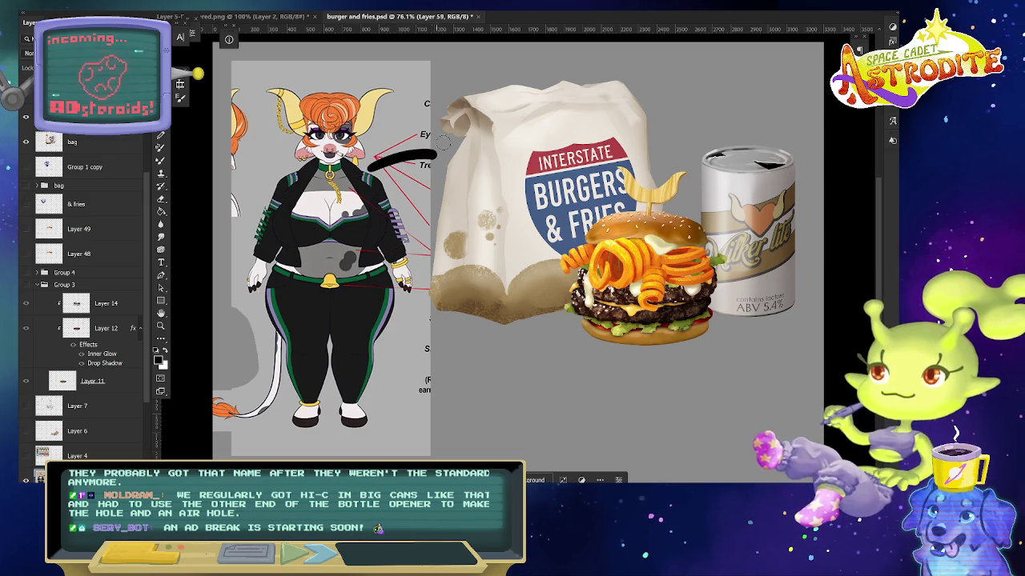
{"action": "key", "text": "ctrl+z"}
{"action": "left_click", "coordinate": [376, 172], "text": "alt"}
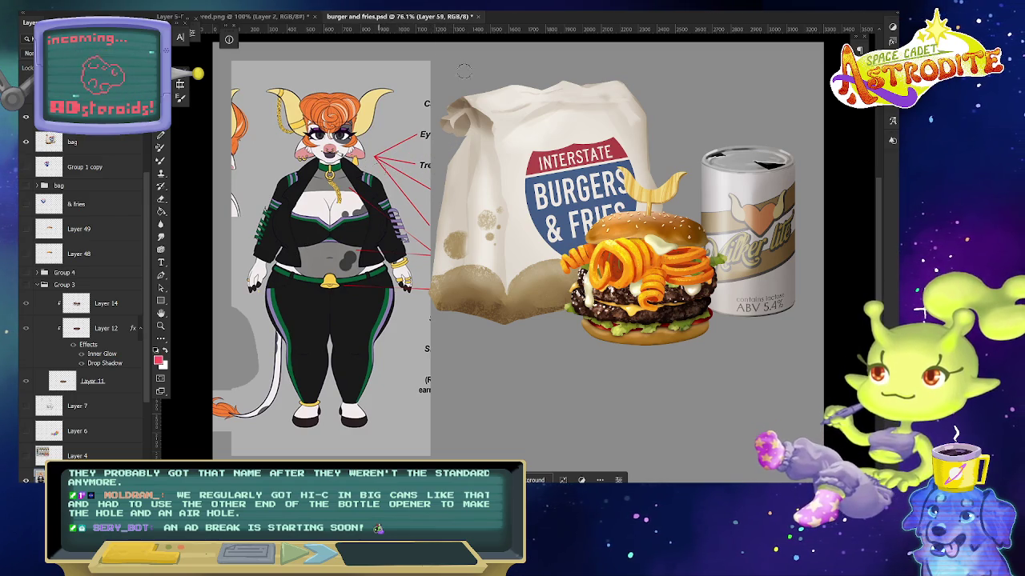
{"action": "mouse_move", "coordinate": [333, 78]}
{"action": "left_mouse_down"}
{"action": "mouse_move", "coordinate": [470, 72]}
{"action": "mouse_move", "coordinate": [445, 95]}
{"action": "left_mouse_up"}
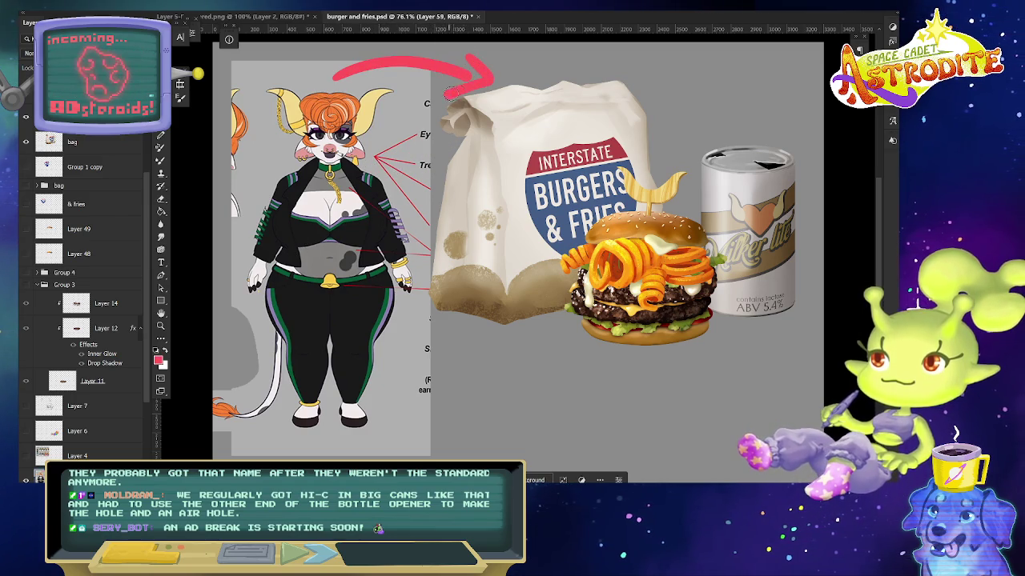
{"action": "left_click_drag", "start_coordinate": [475, 62], "coordinate": [473, 76]}
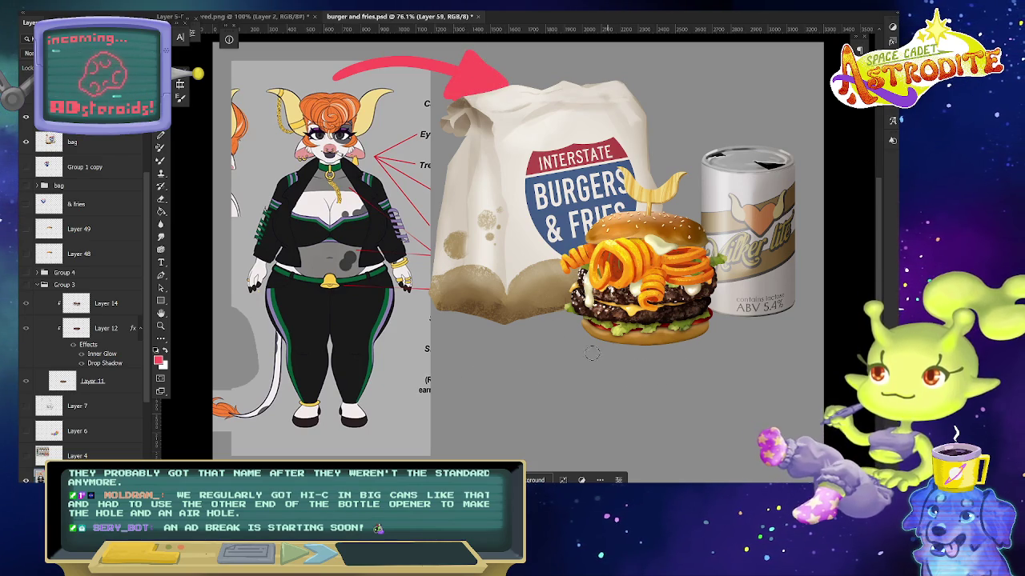
- Handwrite a red 'wow!' below the bag
{"action": "mouse_move", "coordinate": [451, 362]}
{"action": "left_mouse_down"}
{"action": "mouse_move", "coordinate": [492, 354]}
{"action": "mouse_move", "coordinate": [519, 375]}
{"action": "mouse_move", "coordinate": [532, 352]}
{"action": "mouse_move", "coordinate": [542, 361]}
{"action": "left_mouse_up"}
{"action": "left_click", "coordinate": [544, 376]}
{"action": "left_click", "coordinate": [546, 382]}
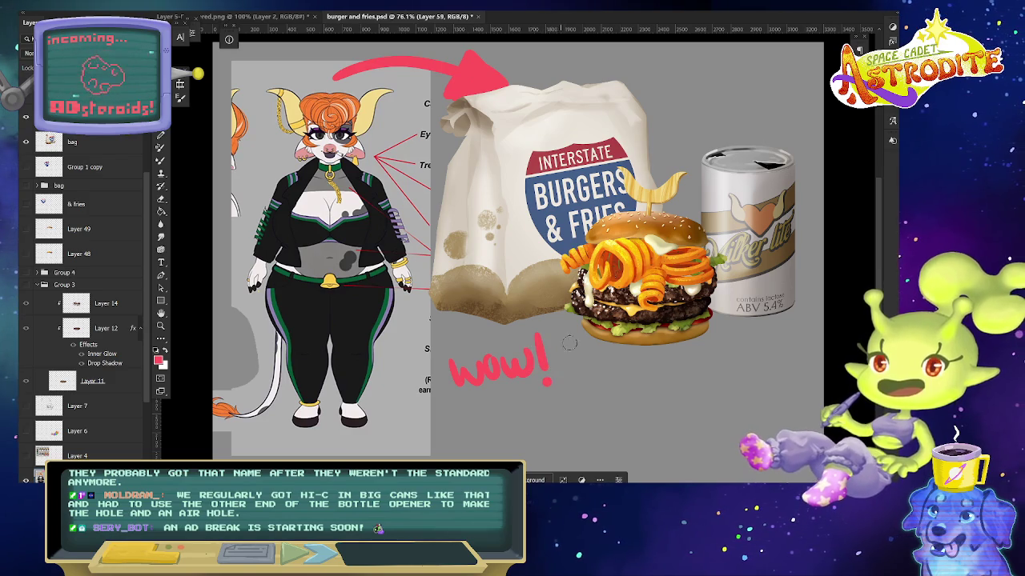
- Screen-capture the character and food area, retrying after the clipboard error
{"action": "key", "text": "super+shift+s"}
{"action": "left_click_drag", "start_coordinate": [217, 47], "coordinate": [812, 391]}
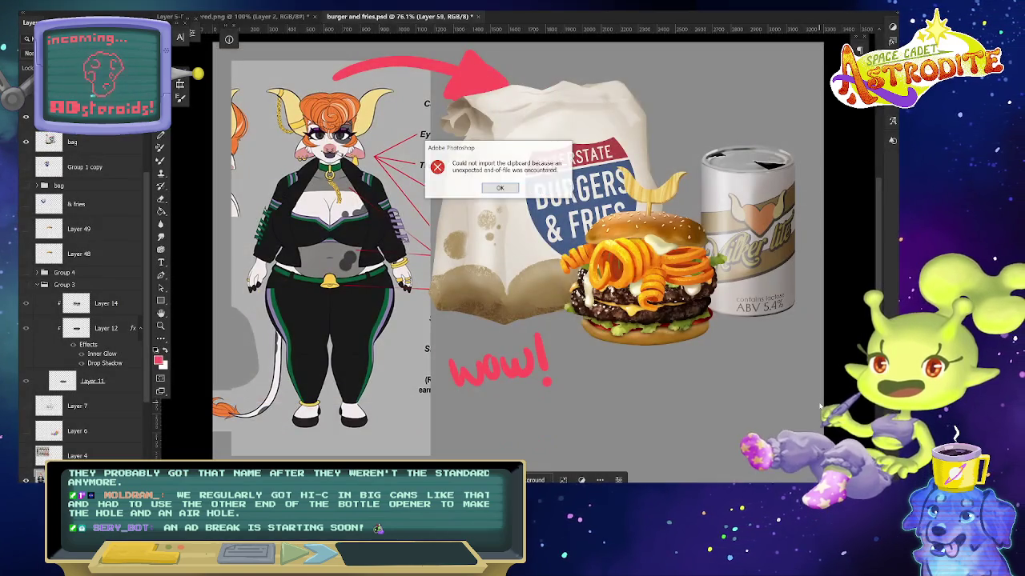
{"action": "left_click", "coordinate": [500, 188]}
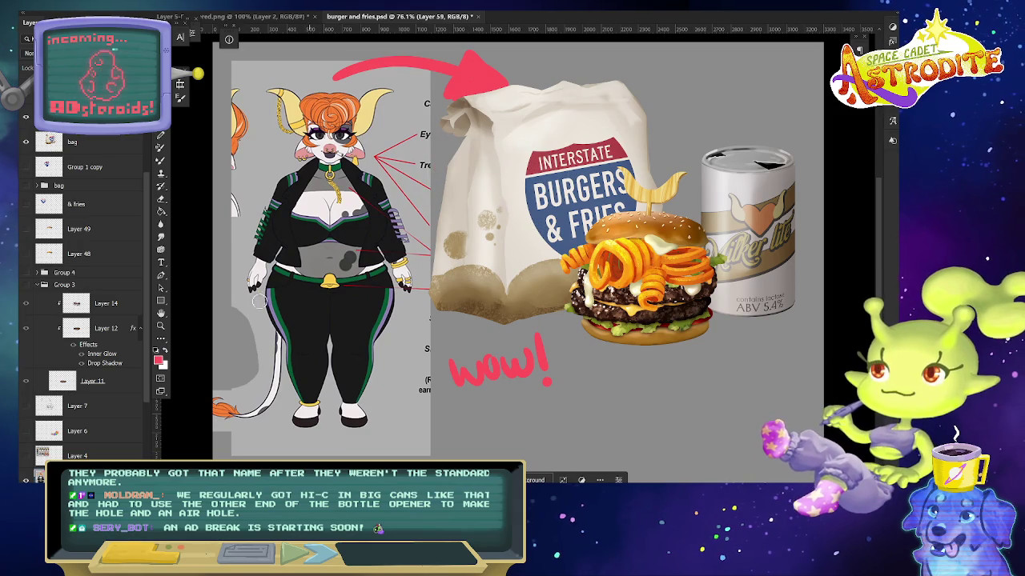
{"action": "key", "text": "super+shift+s"}
{"action": "left_click_drag", "start_coordinate": [216, 44], "coordinate": [819, 416]}
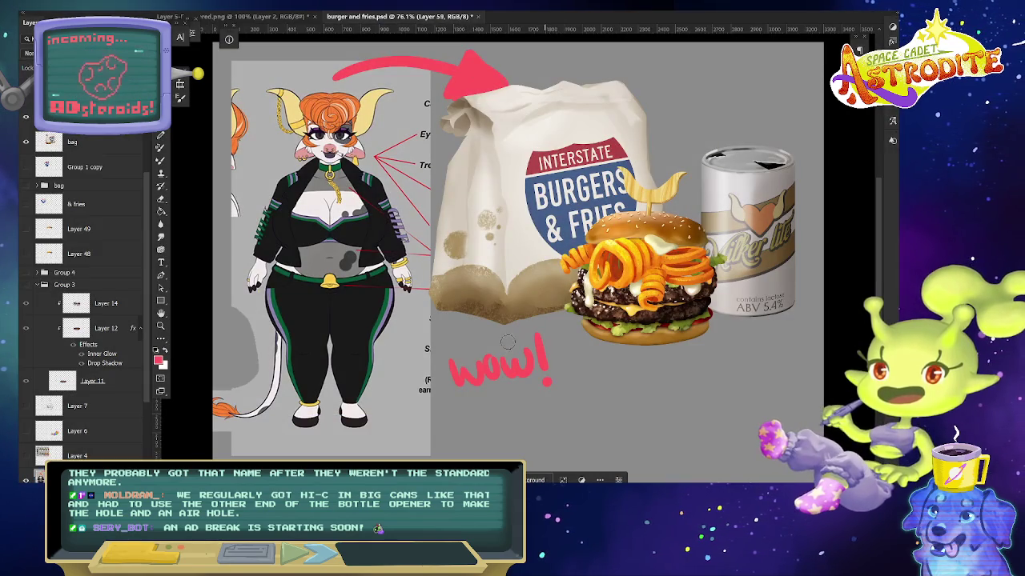